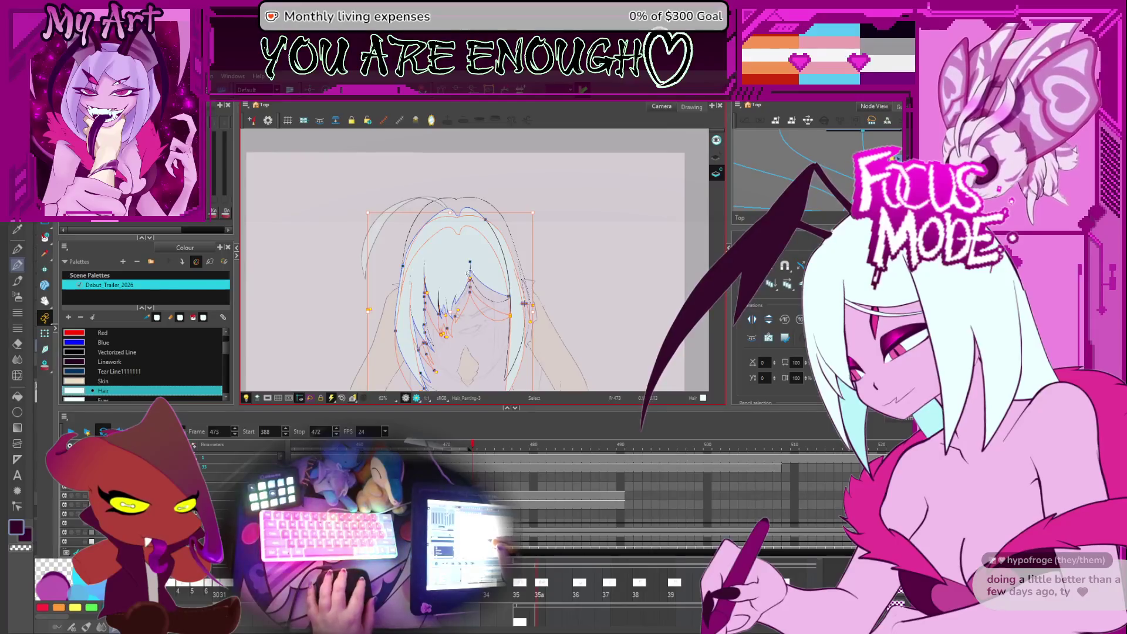
# Step: Step back through the hair edits on the line art to reach the earlier hair shape
pyautogui.hotkey('ctrl', 'z')
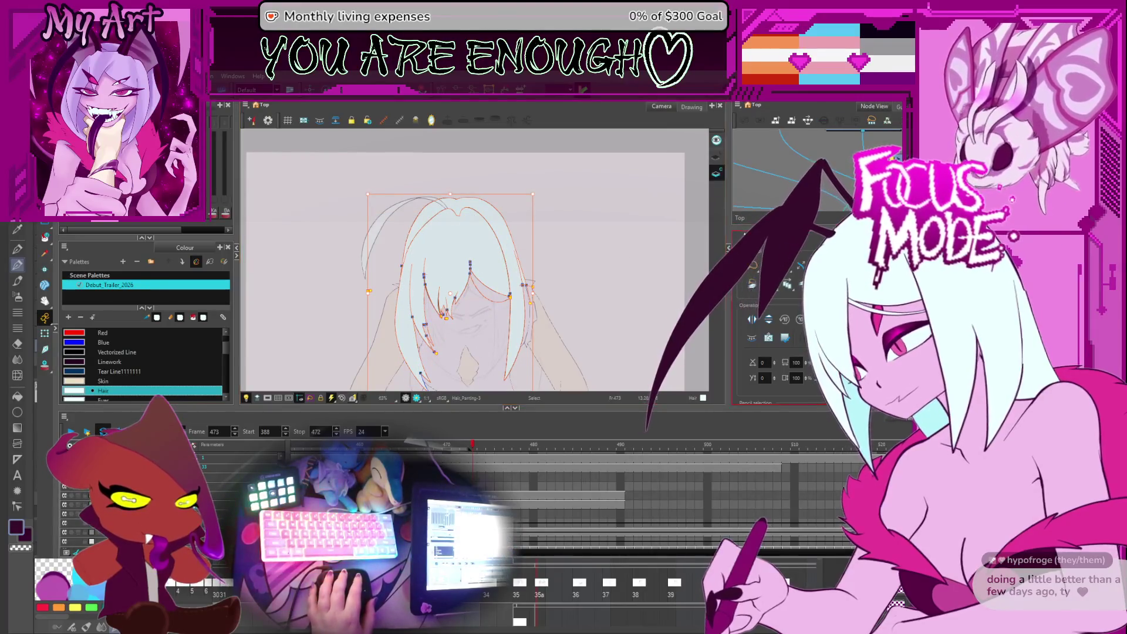
pyautogui.press('l')
pyautogui.hotkey('ctrl', 'z')
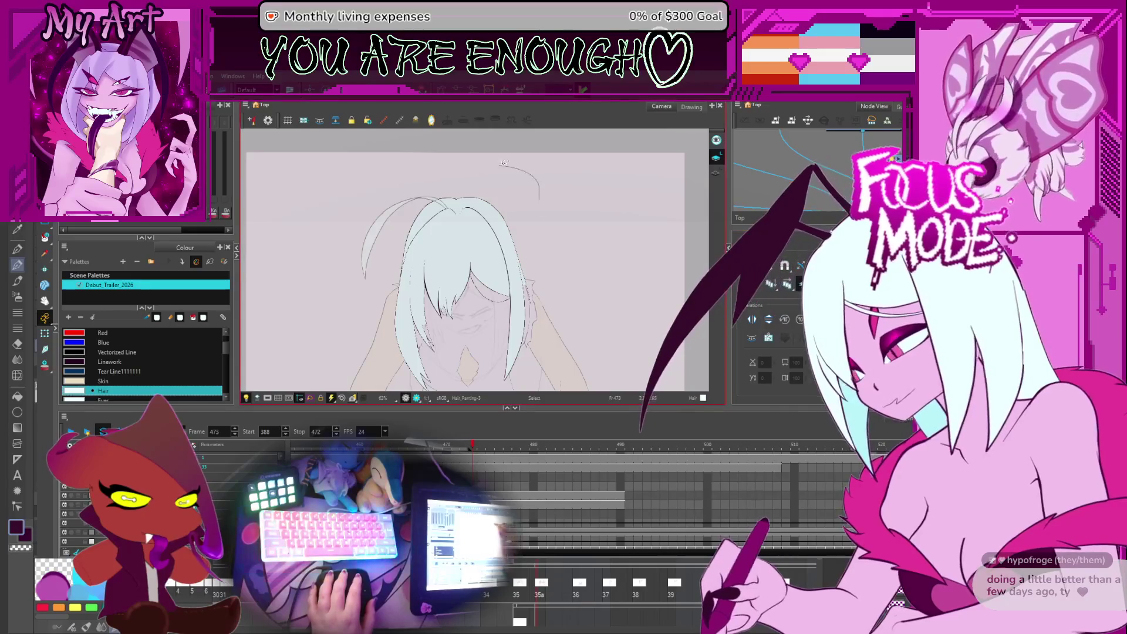
pyautogui.hotkey('ctrl', 'z')
pyautogui.hotkey('ctrl', 'z')
pyautogui.hotkey('ctrl', 'z')
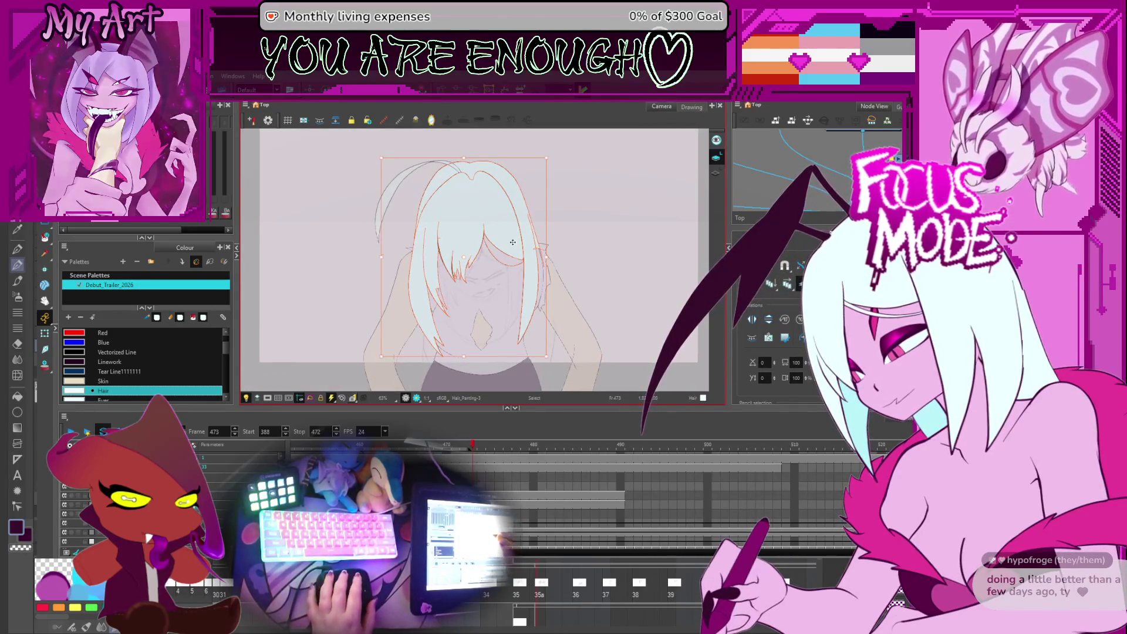
pyautogui.hotkey('ctrl', 'z')
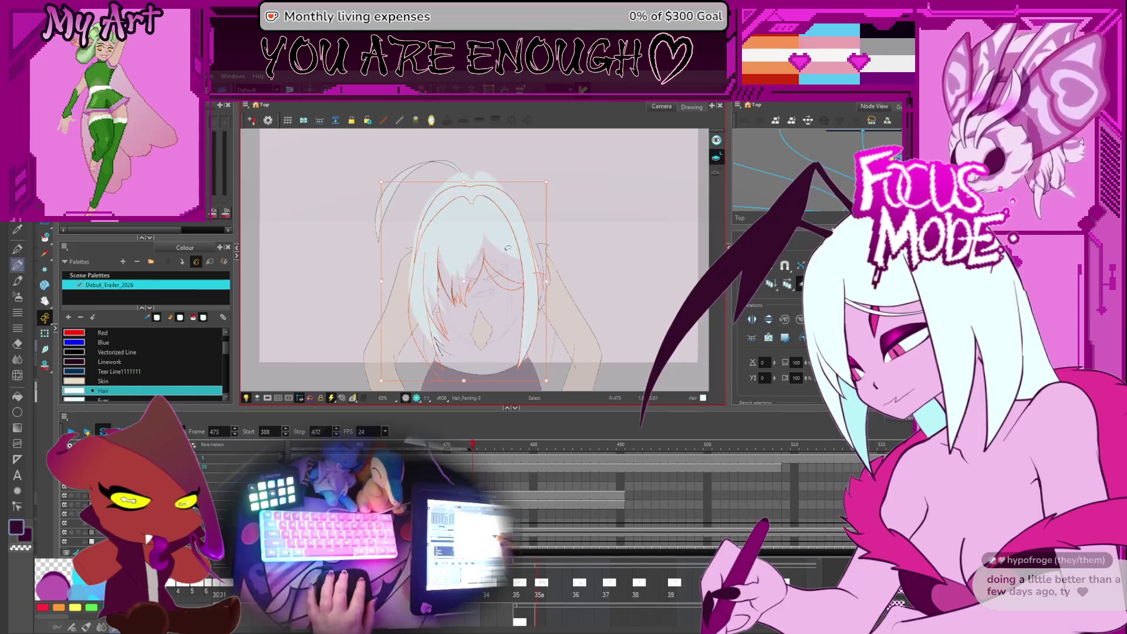
# Step: Compare the raised and lowered hair versions and keep the lowered hair over the face
pyautogui.hotkey('ctrl', 'shift', 'z')
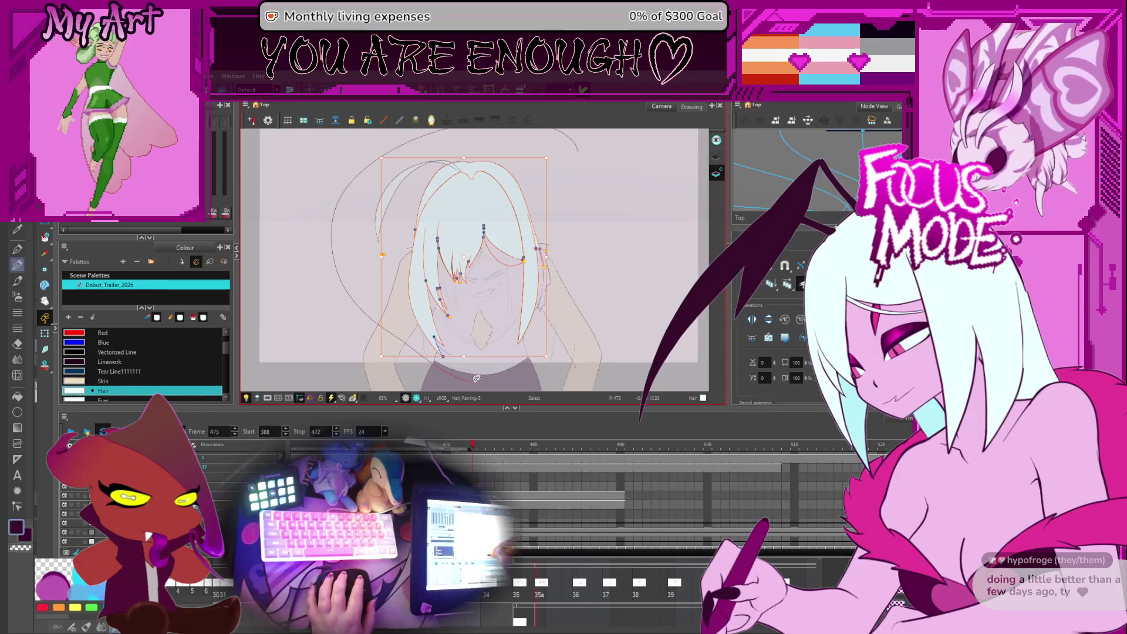
pyautogui.hotkey('ctrl', 'z')
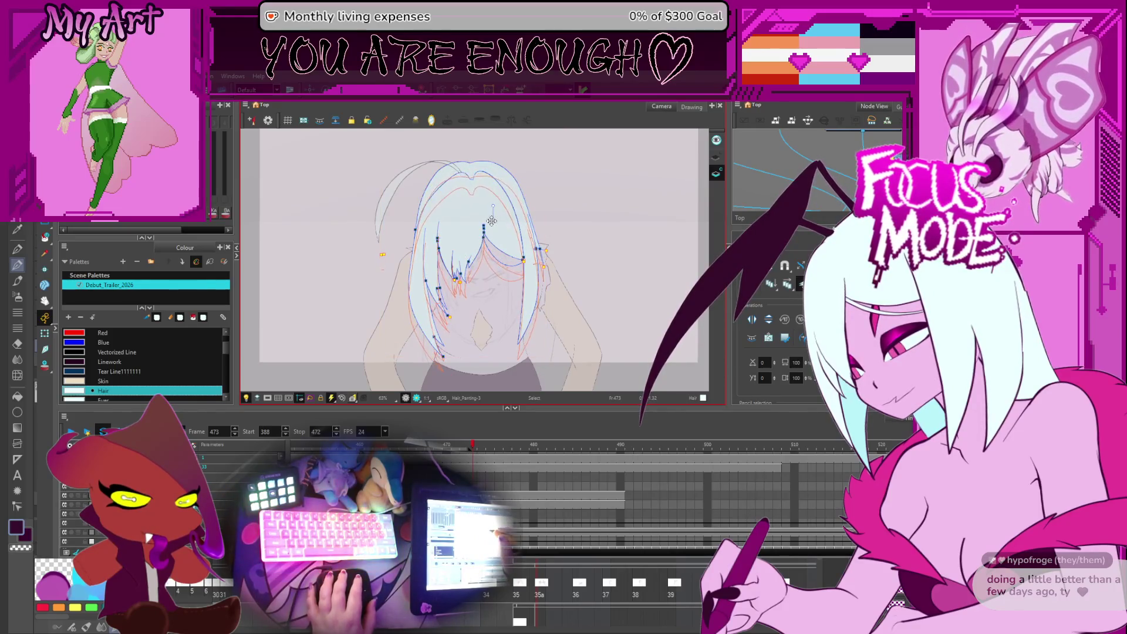
pyautogui.hotkey('ctrl', 'shift', 'z')
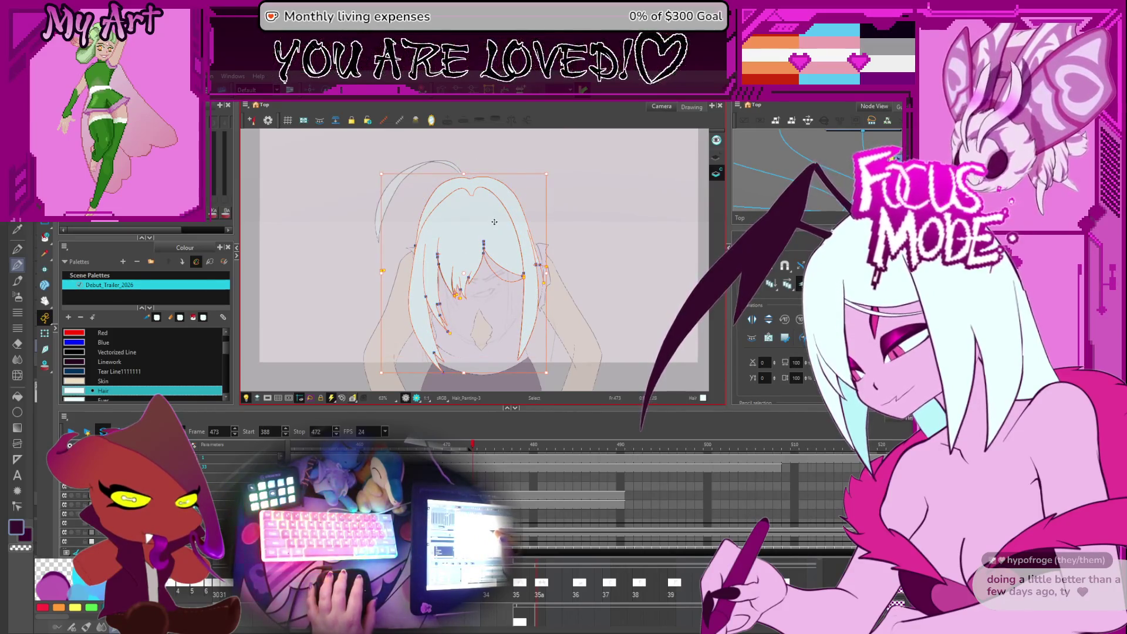
pyautogui.hotkey('ctrl', 'z')
pyautogui.hotkey('ctrl', 'shift', 'z')
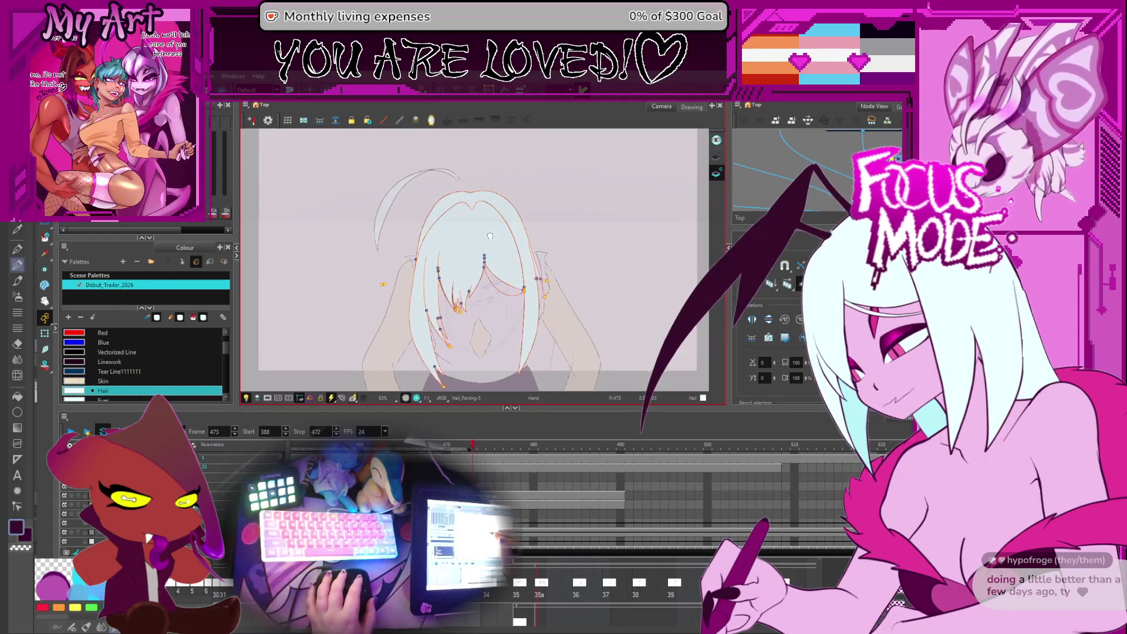
pyautogui.scroll(1, 492, 223)
pyautogui.scroll(1, 467, 211)
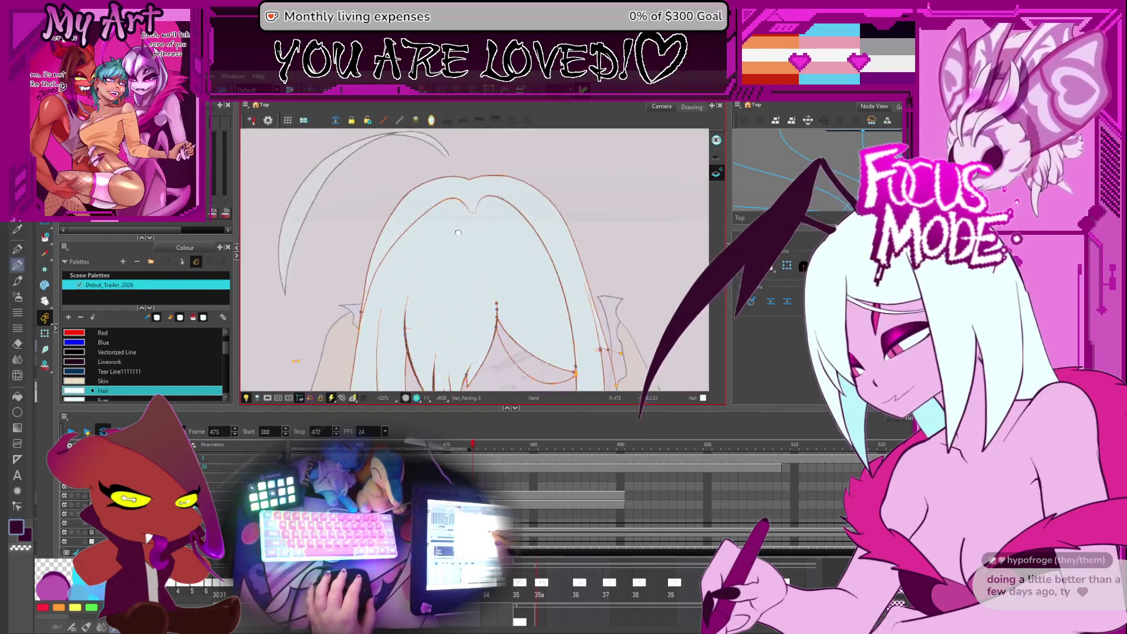
pyautogui.scroll(1, 418, 188)
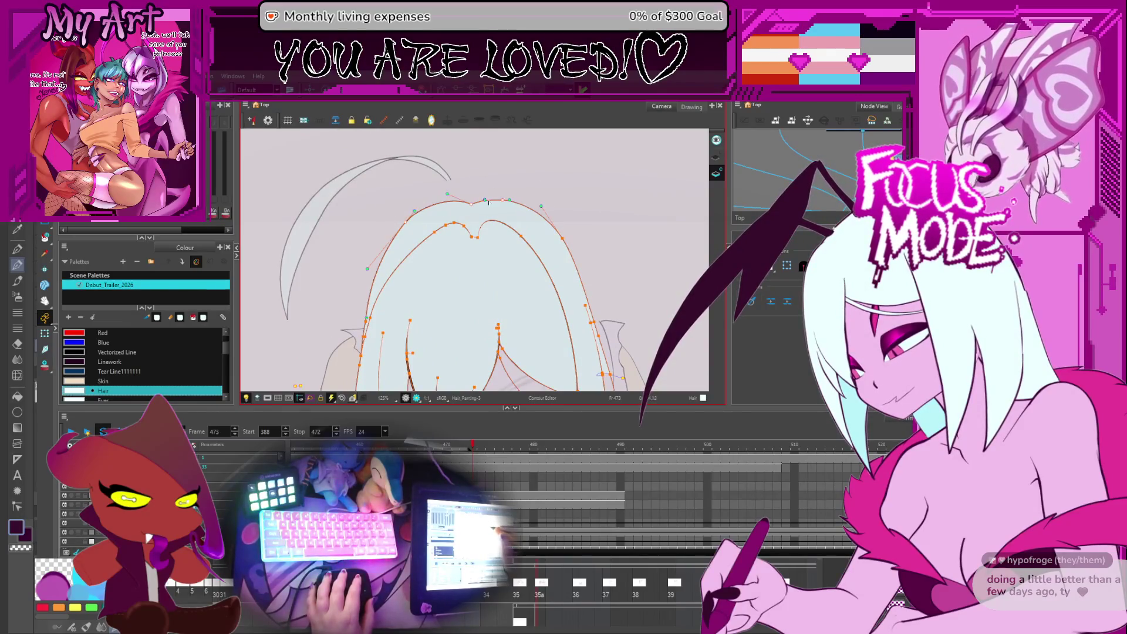
# Step: Raise the contour points along the top of the white hair outline and deselect it
pyautogui.moveTo(477, 183); pyautogui.dragTo(476, 181)
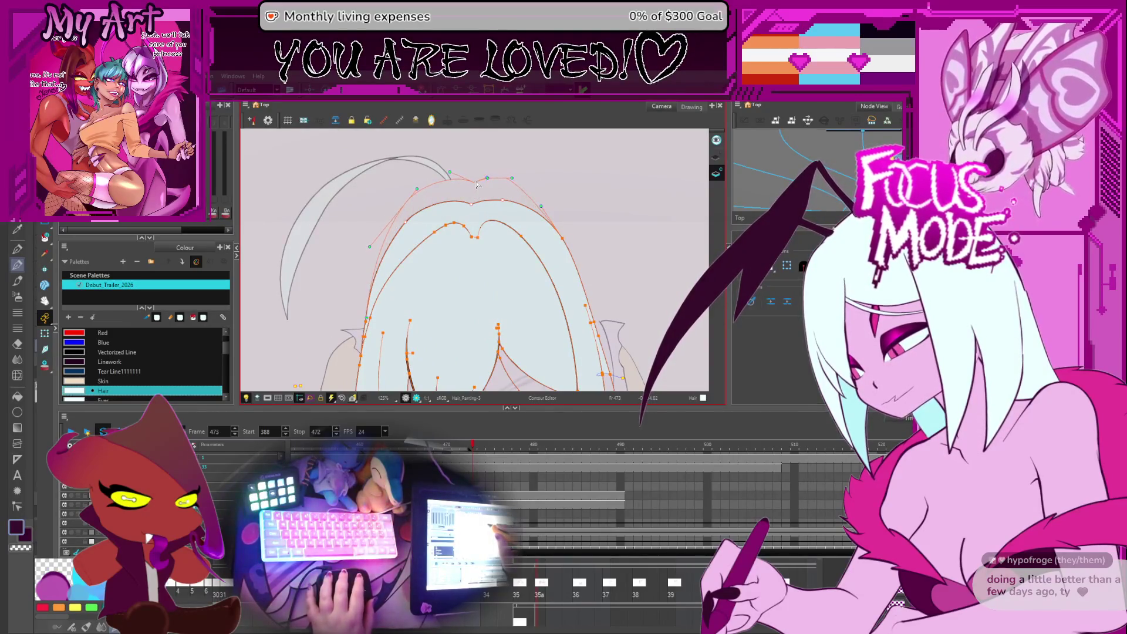
pyautogui.click(575, 232)
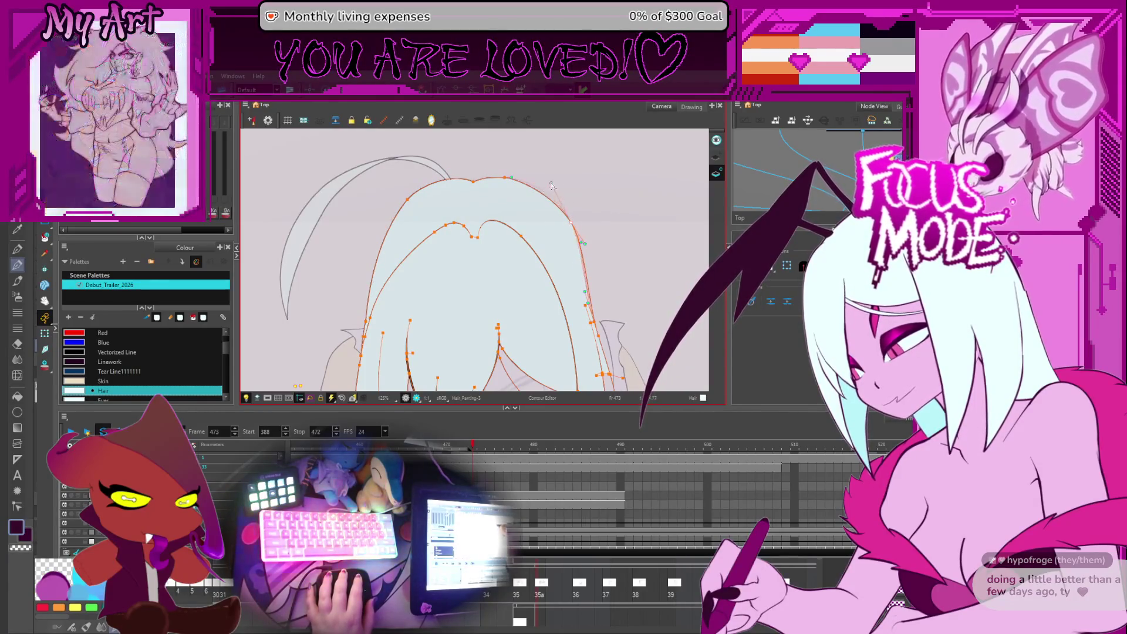
pyautogui.moveTo(492, 218); pyautogui.dragTo(478, 203)
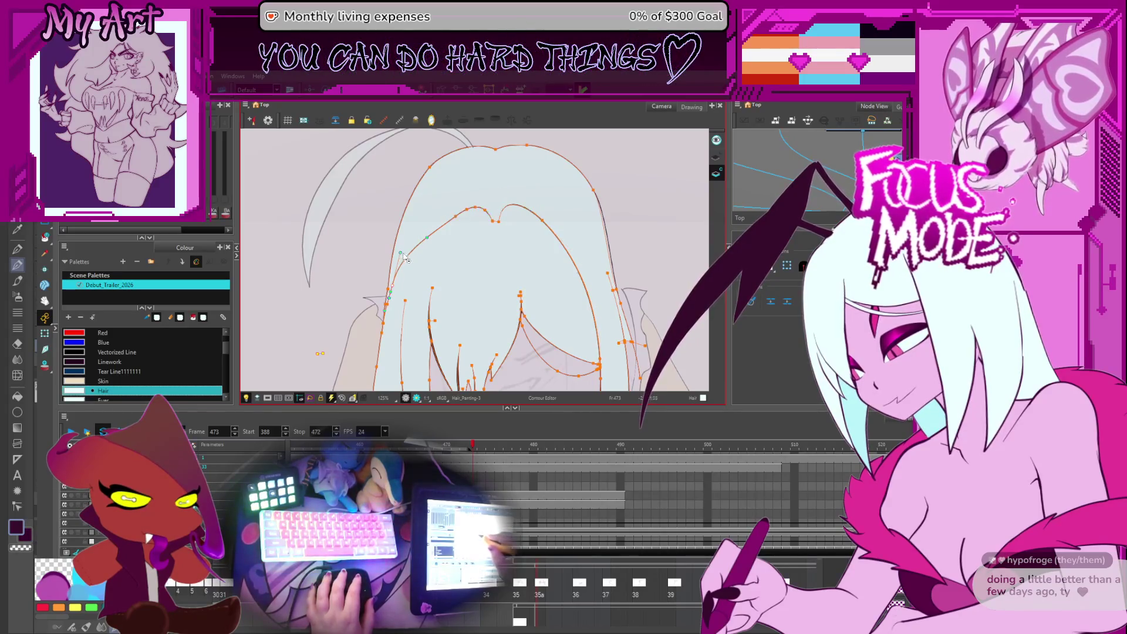
pyautogui.scroll(-3, 465, 244)
# Step: Select the antenna strand and drag it down onto the top of the girl's head
pyautogui.hotkey('alt', '3')
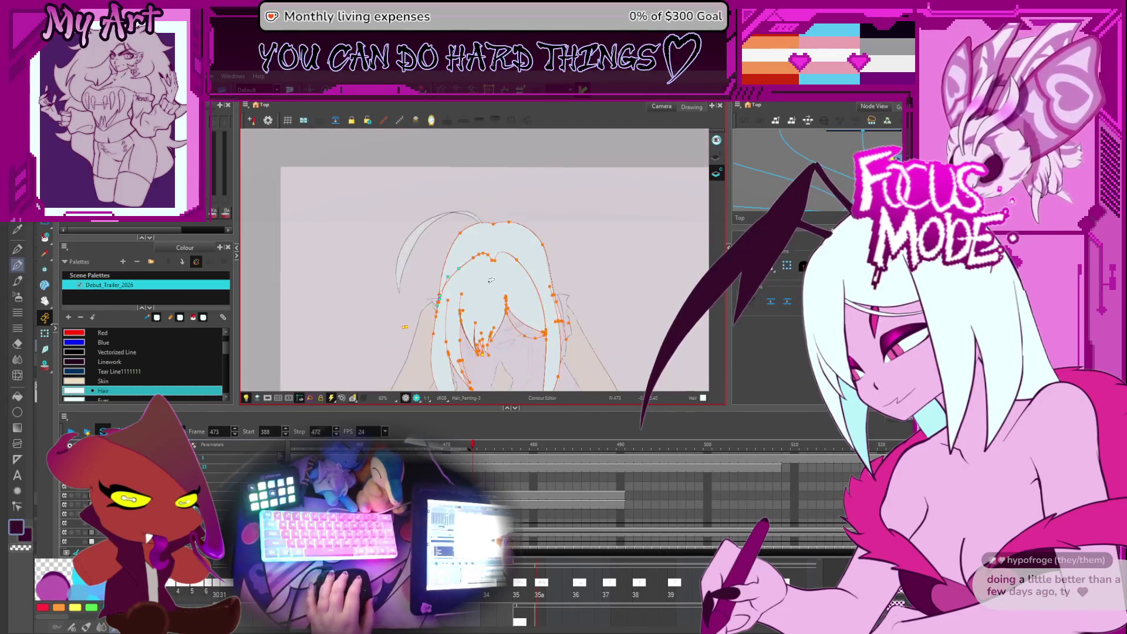
pyautogui.hotkey('alt', 's')
pyautogui.click(458, 215)
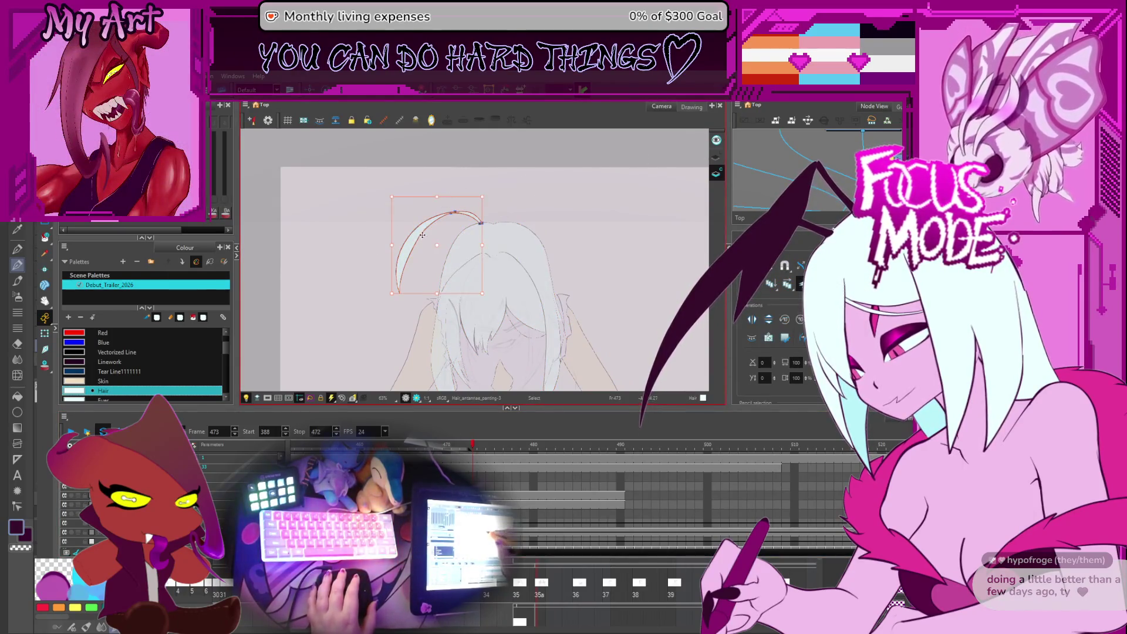
pyautogui.moveTo(436, 228)
pyautogui.mouseDown()
pyautogui.moveTo(435, 276)
pyautogui.moveTo(431, 264)
pyautogui.mouseUp()
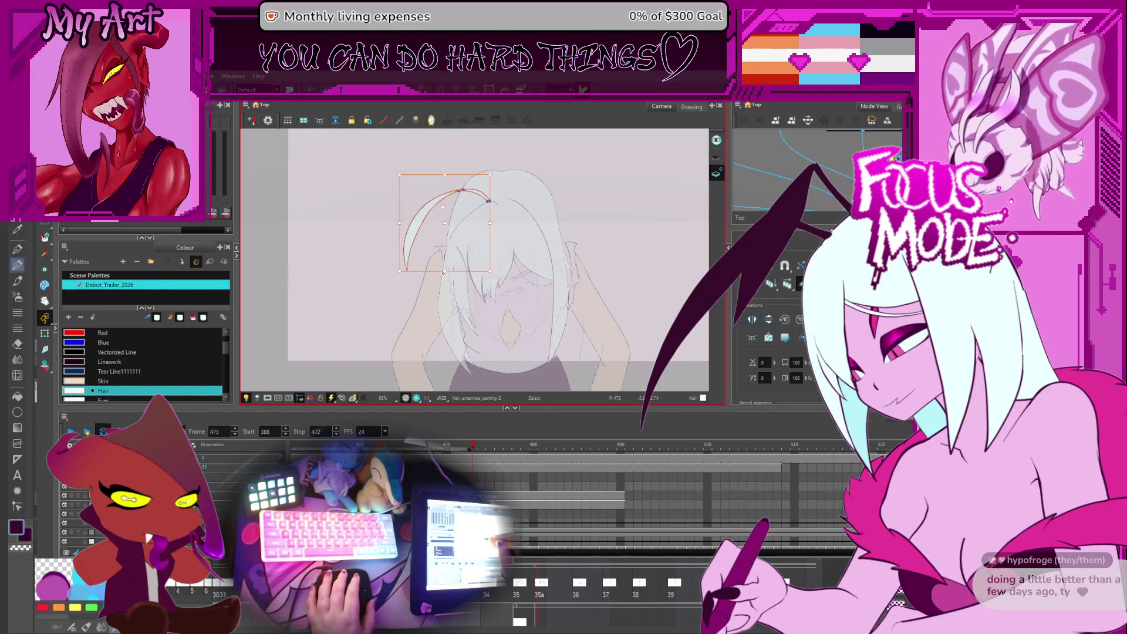
# Step: Reselect then deselect the strand, leaving it ready for contour point editing
pyautogui.click(419, 204)
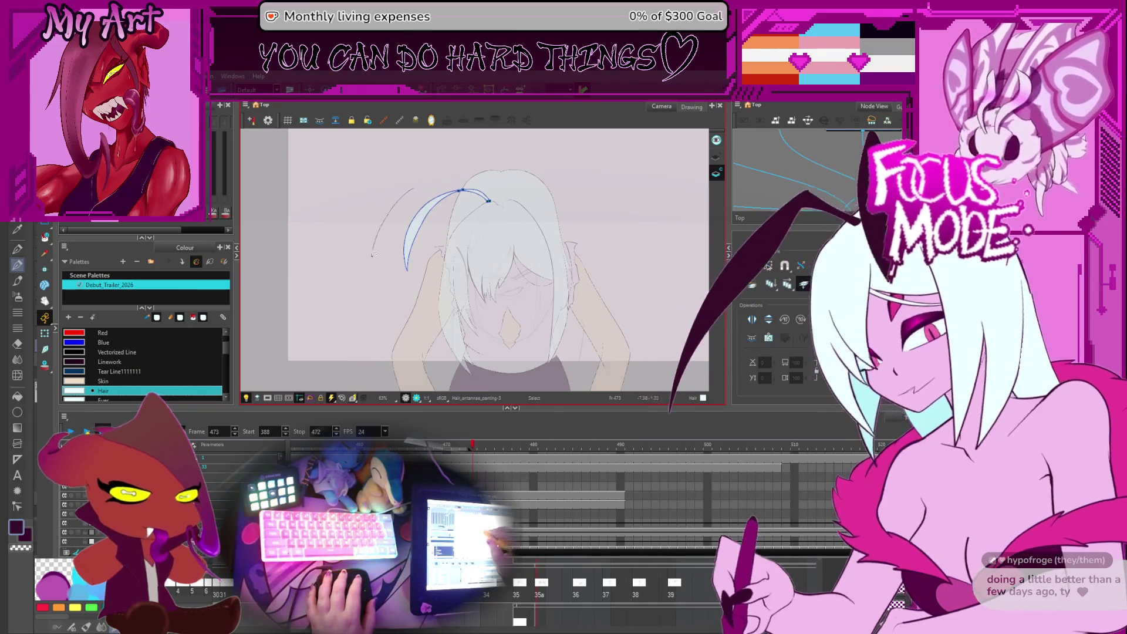
pyautogui.click(446, 286)
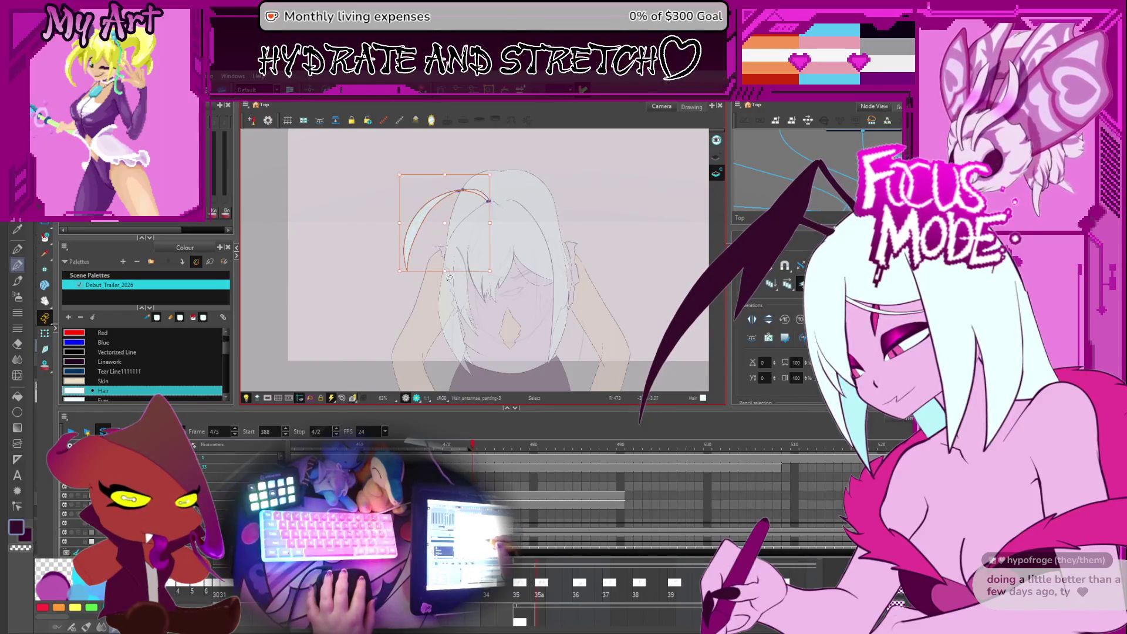
pyautogui.scroll(1, 449, 278)
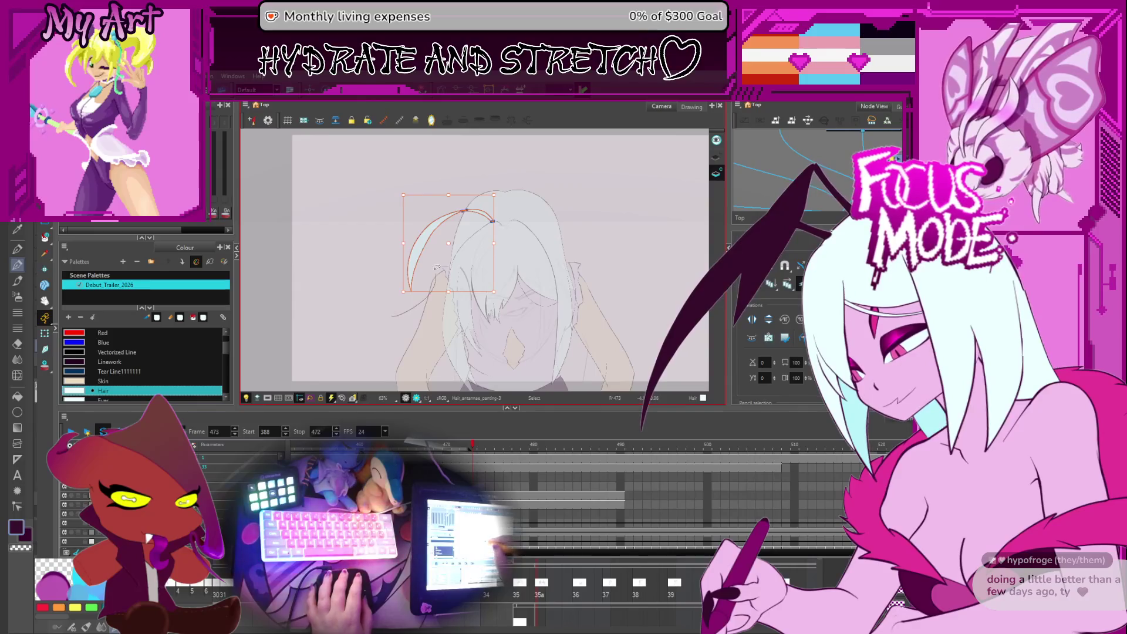
pyautogui.hotkey('alt', 'q')
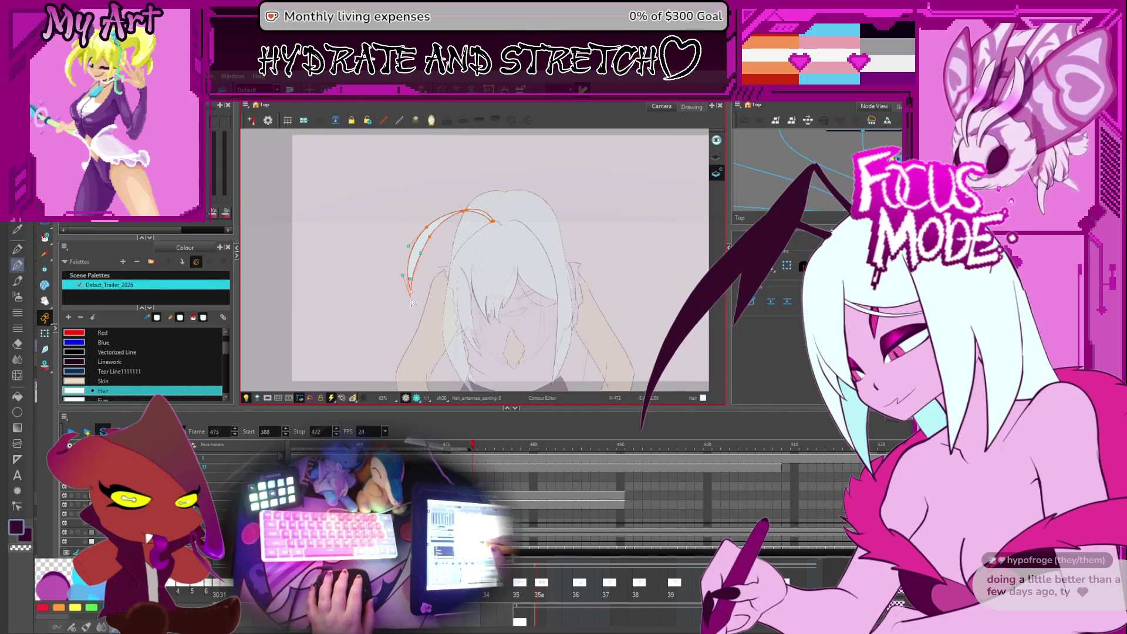
pyautogui.scroll(1, 422, 217)
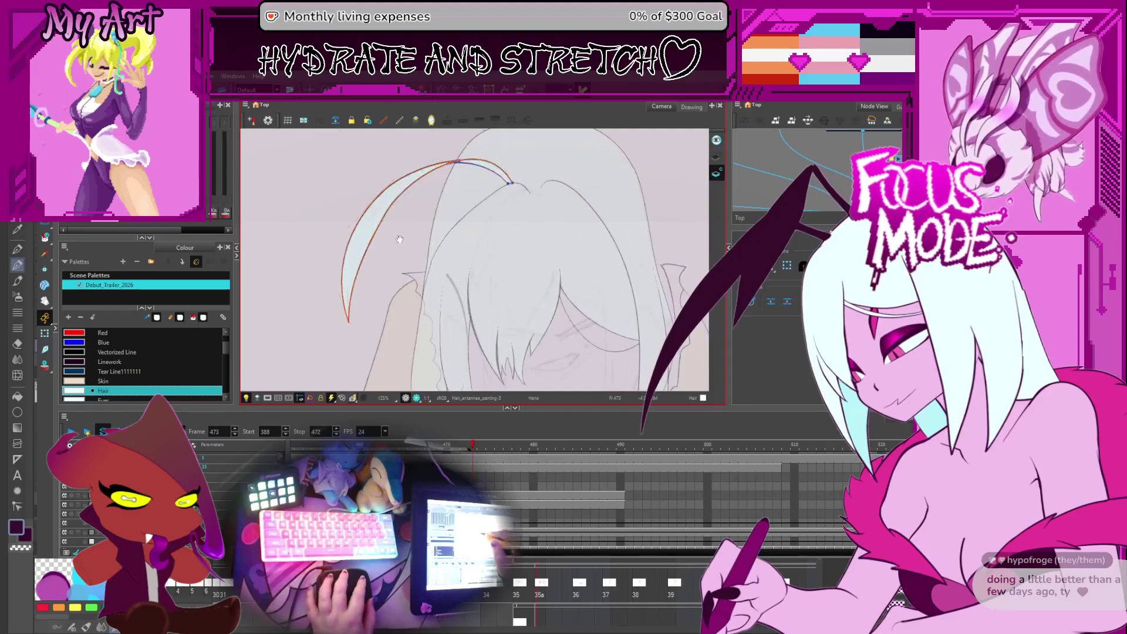
pyautogui.scroll(1, 419, 264)
# Step: Reshape the antenna strand's left edge, shift its control points up the curve and rotate its arch
pyautogui.moveTo(418, 263)
pyautogui.mouseDown()
pyautogui.moveTo(422, 274)
pyautogui.moveTo(439, 230)
pyautogui.mouseUp()
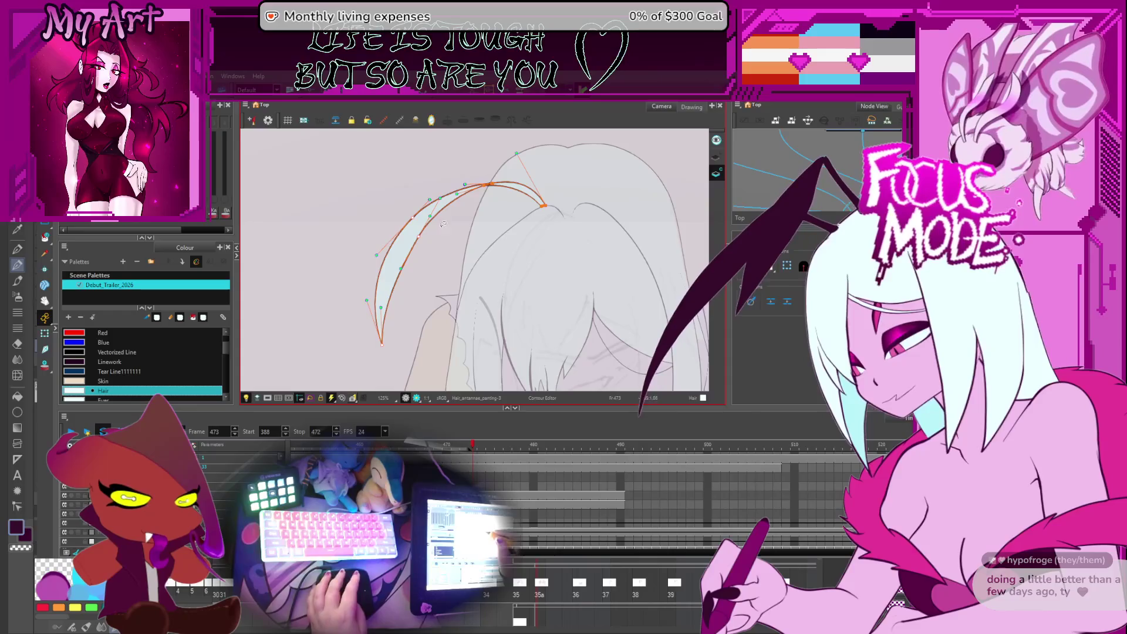
pyautogui.moveTo(383, 201); pyautogui.dragTo(441, 363)
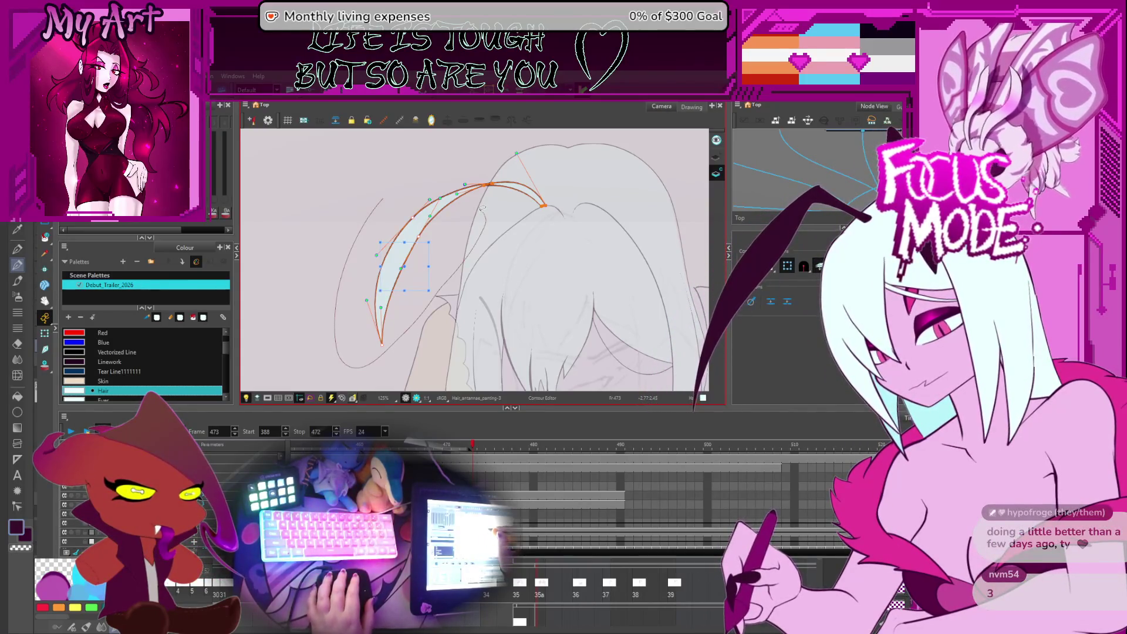
pyautogui.click(459, 215)
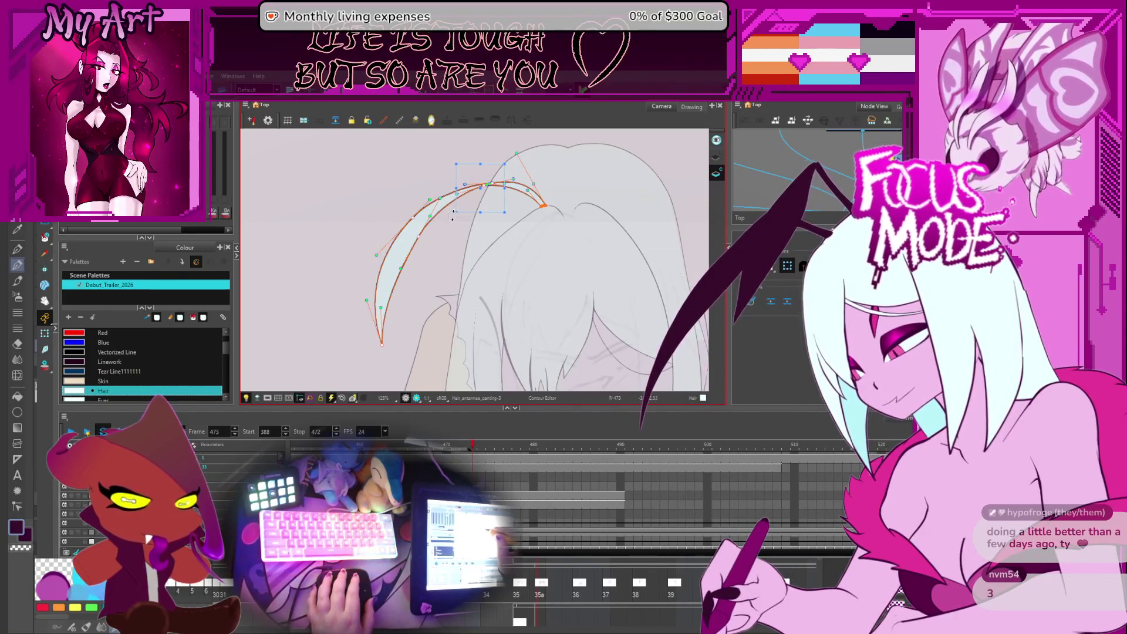
pyautogui.click(458, 217)
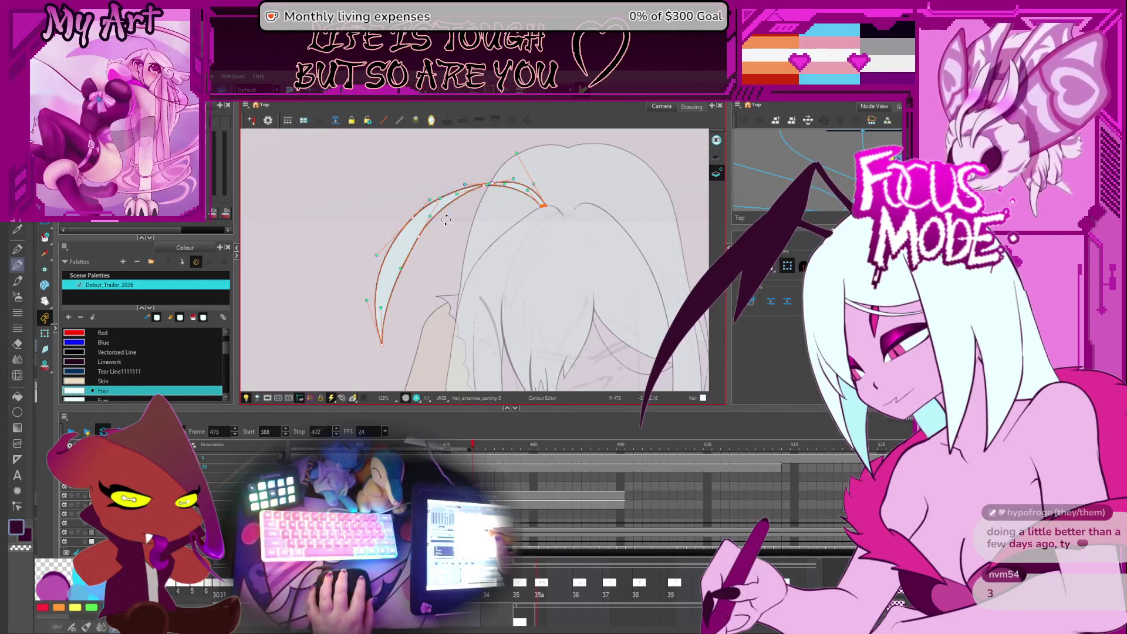
pyautogui.moveTo(449, 224)
pyautogui.mouseDown()
pyautogui.moveTo(434, 229)
pyautogui.moveTo(429, 256)
pyautogui.mouseUp()
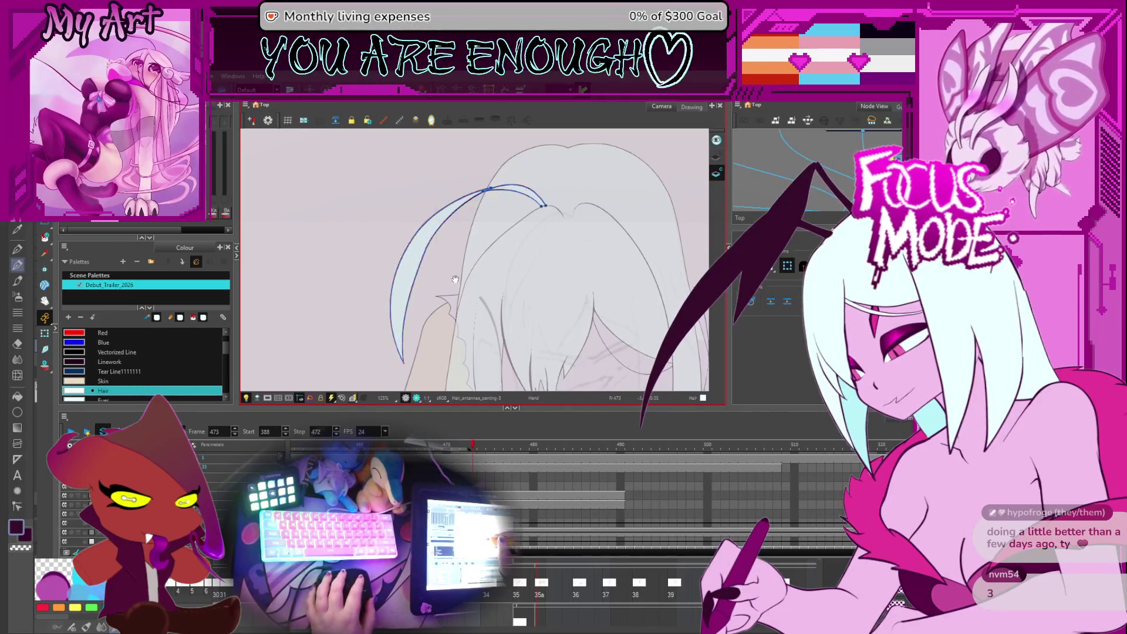
pyautogui.scroll(1, 458, 276)
pyautogui.scroll(1, 467, 269)
pyautogui.scroll(1, 475, 260)
pyautogui.scroll(1, 485, 247)
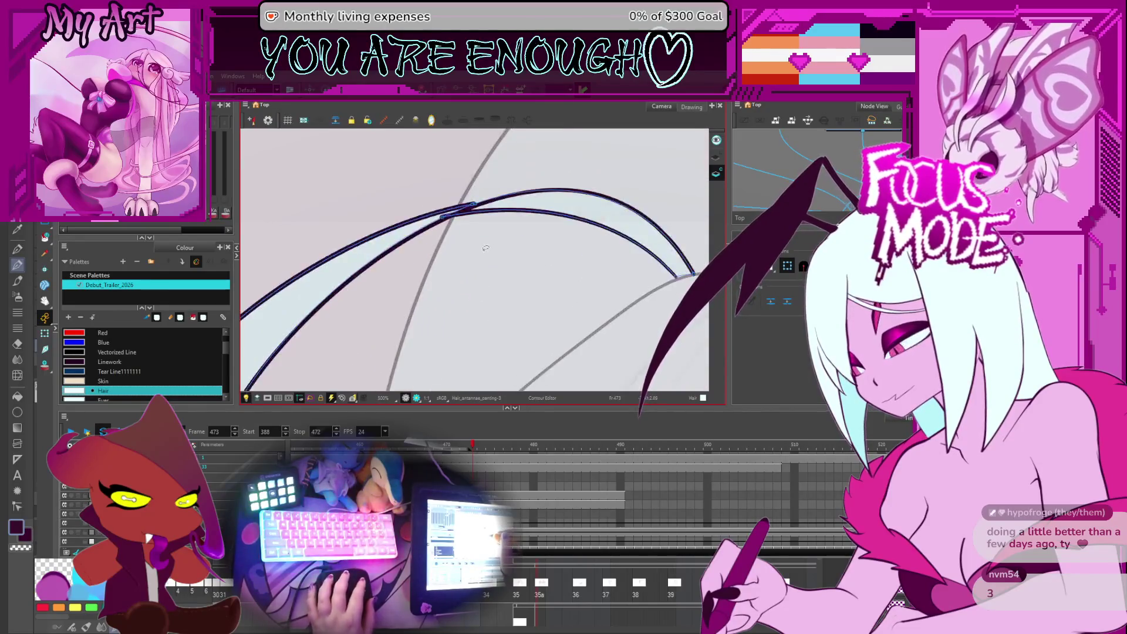
pyautogui.scroll(-1, 485, 248)
pyautogui.scroll(-1, 485, 248)
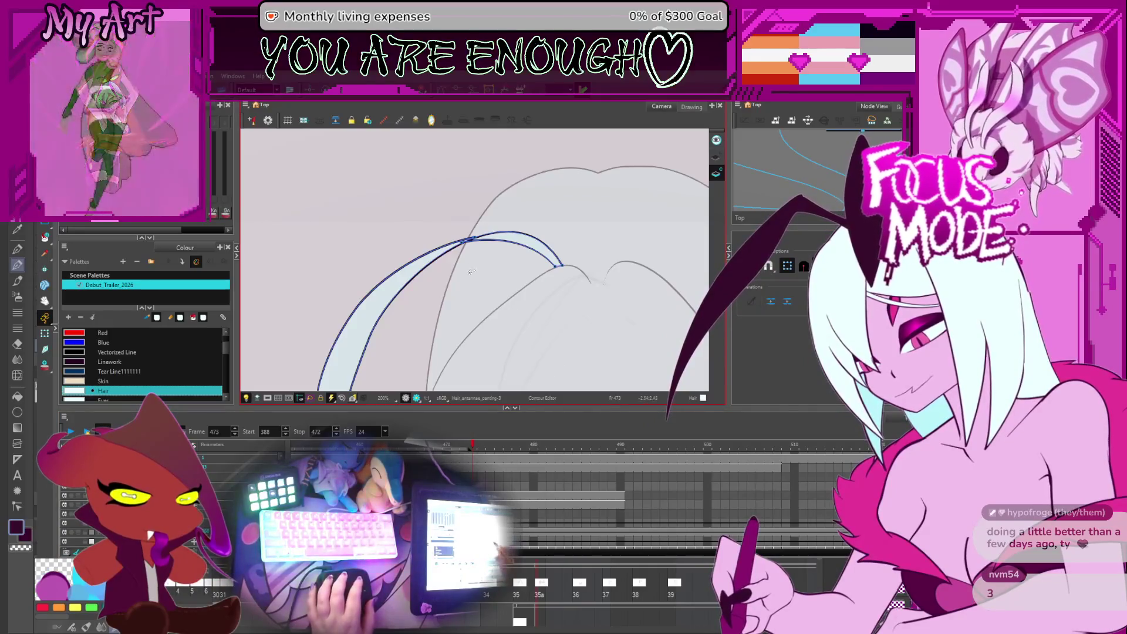
# Step: Flip back and forth through neighbouring frames to check the antenna strand
pyautogui.hotkey('shift', 'm')
pyautogui.press(',')
pyautogui.press(',')
pyautogui.press(',')
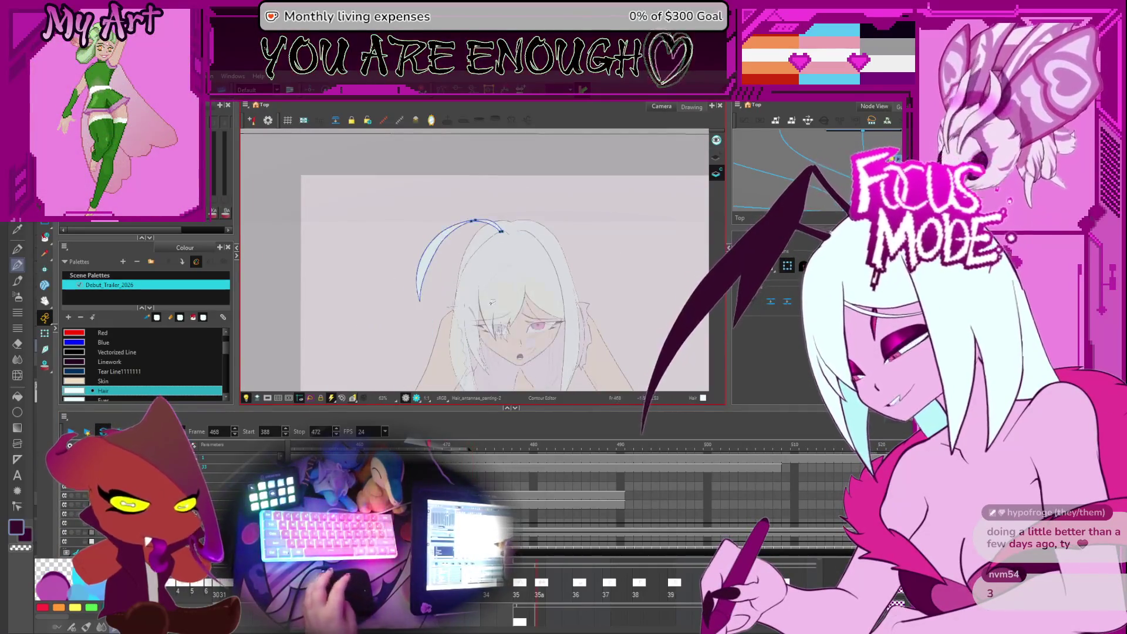
pyautogui.press('.')
pyautogui.press('.')
pyautogui.press('.')
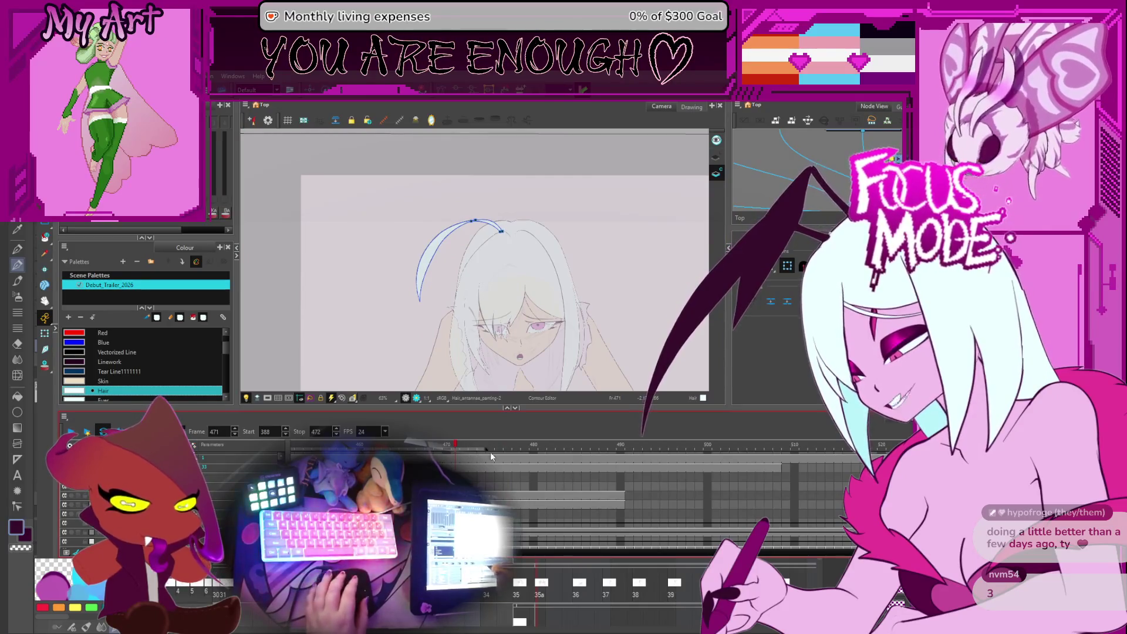
pyautogui.press('.')
pyautogui.press('.')
pyautogui.press('.')
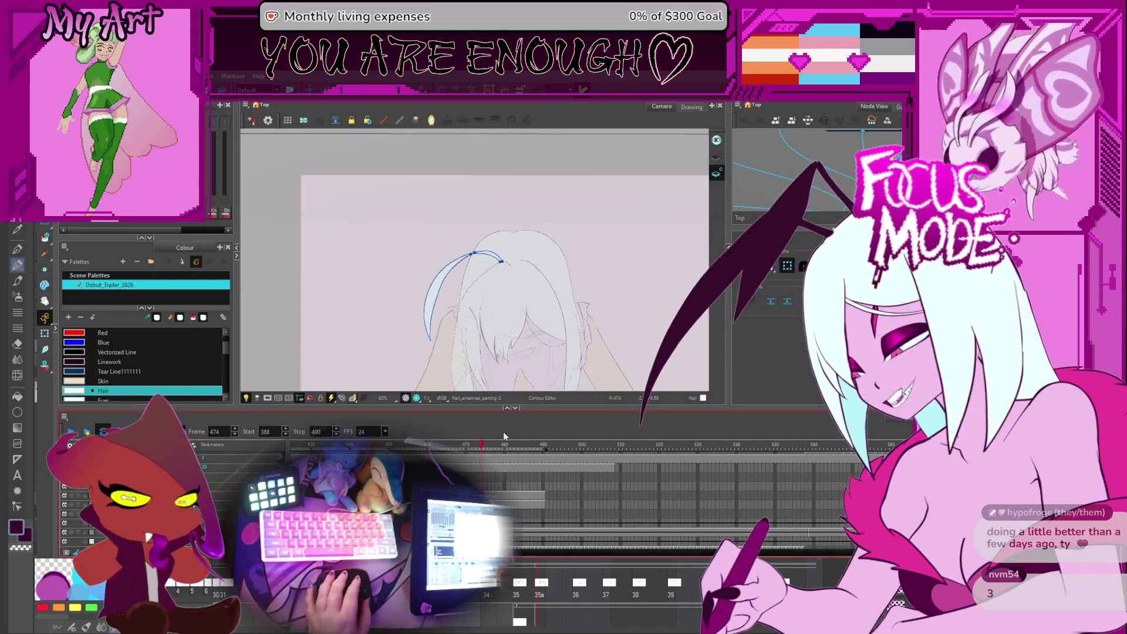
pyautogui.press('.')
pyautogui.press('.')
pyautogui.press(',')
# Step: Show the full camera frame around frame 468–469, play the shot in colour and stop at frame 479
pyautogui.press(',')
pyautogui.press(',')
pyautogui.moveTo(552, 380); pyautogui.dragTo(538, 360)
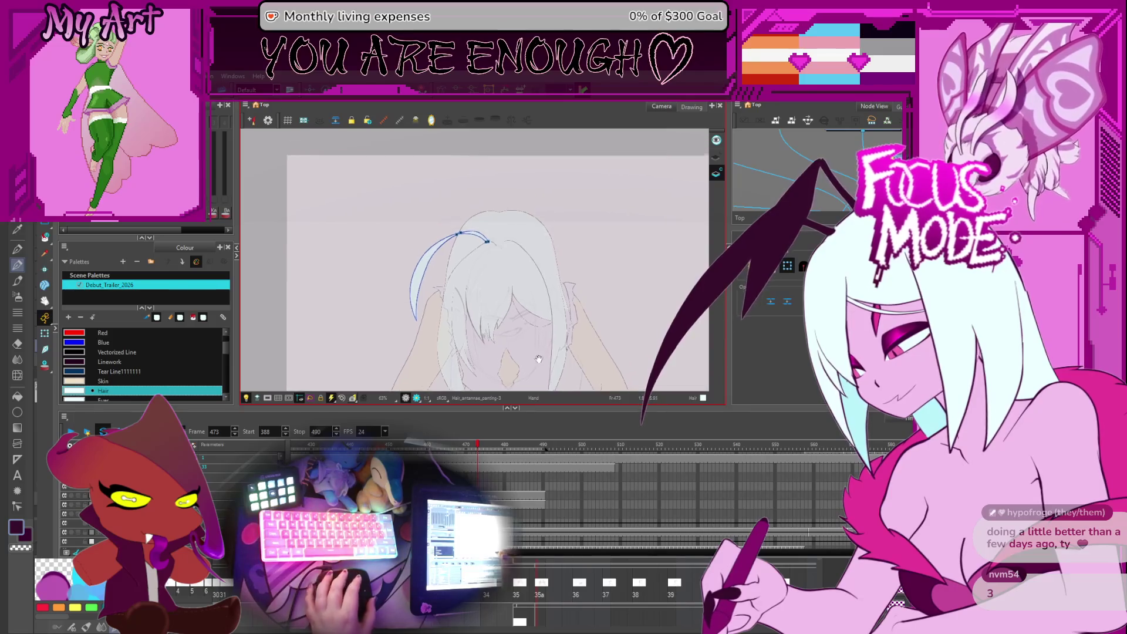
pyautogui.press('2')
pyautogui.press(',')
pyautogui.press(',')
pyautogui.press(',')
pyautogui.press('.')
pyautogui.press(',')
pyautogui.press(',')
pyautogui.press(',')
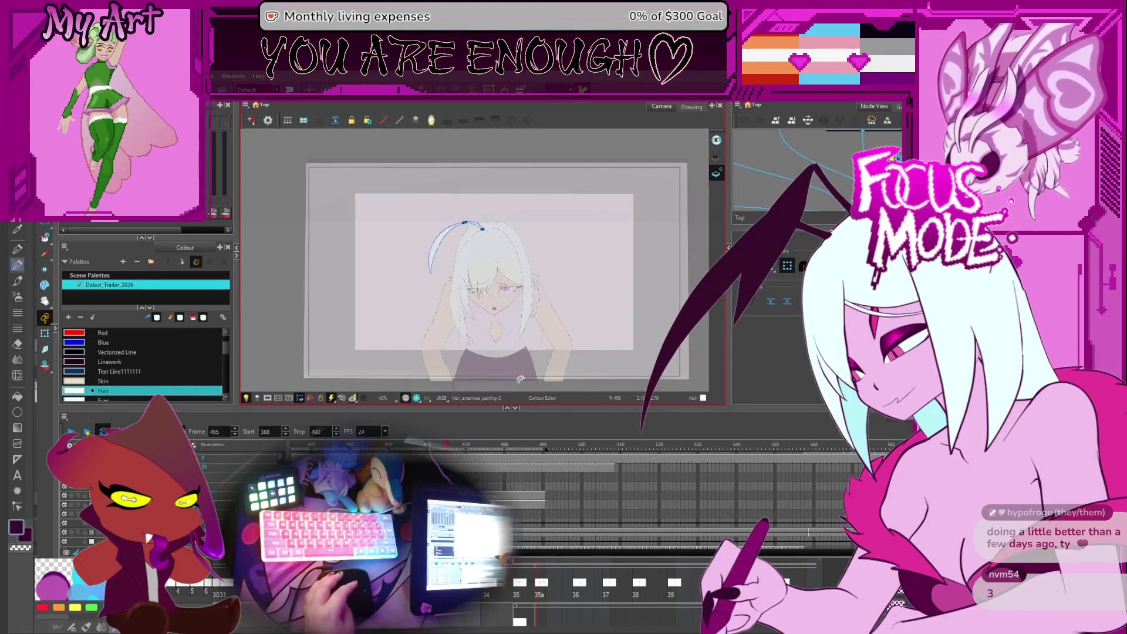
pyautogui.press(',')
pyautogui.press(',')
pyautogui.press(',')
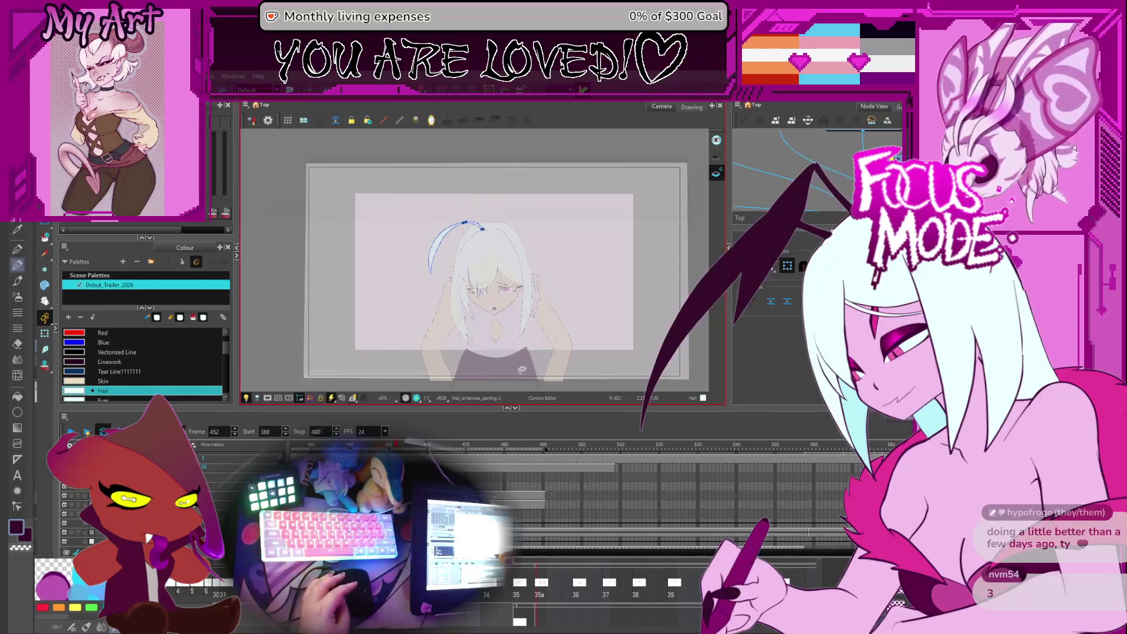
pyautogui.click(236, 430)
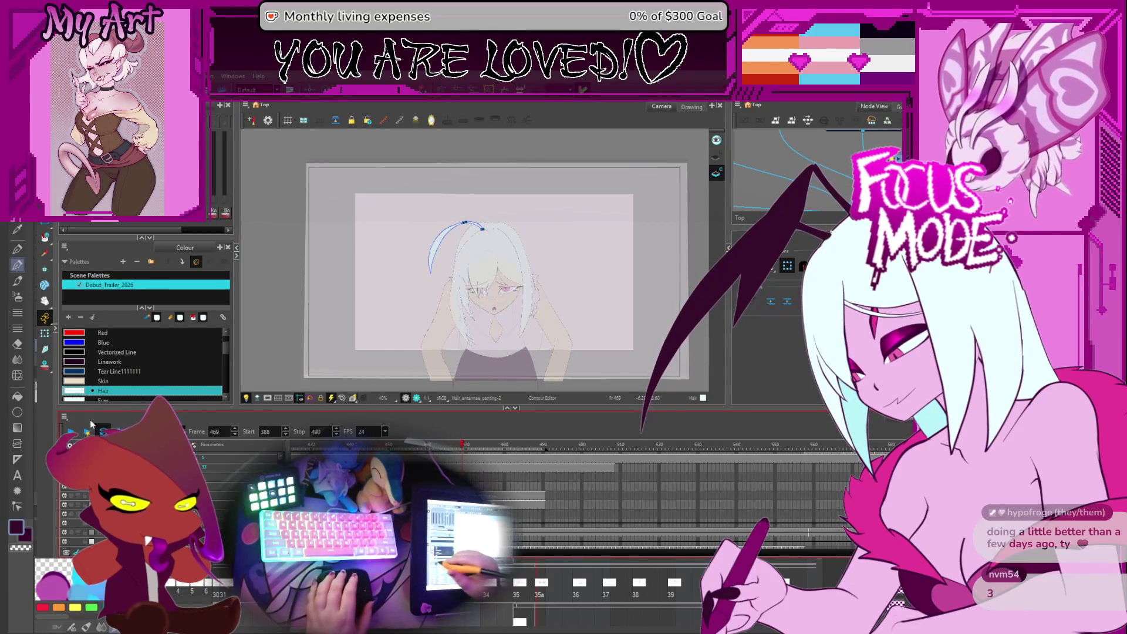
pyautogui.click(73, 432)
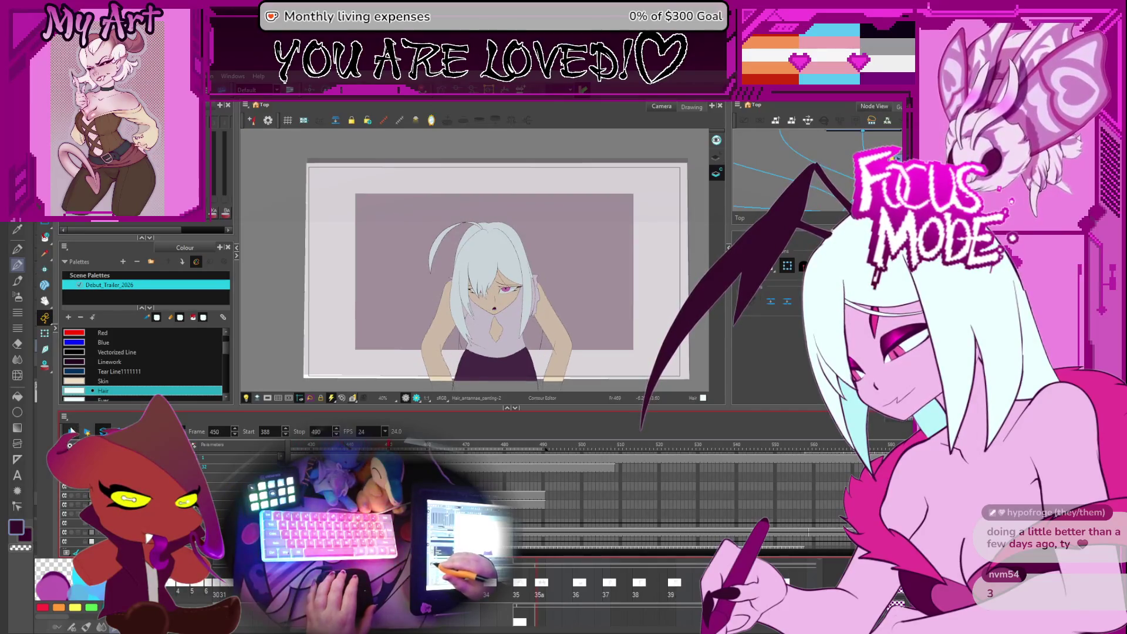
pyautogui.press('Return')
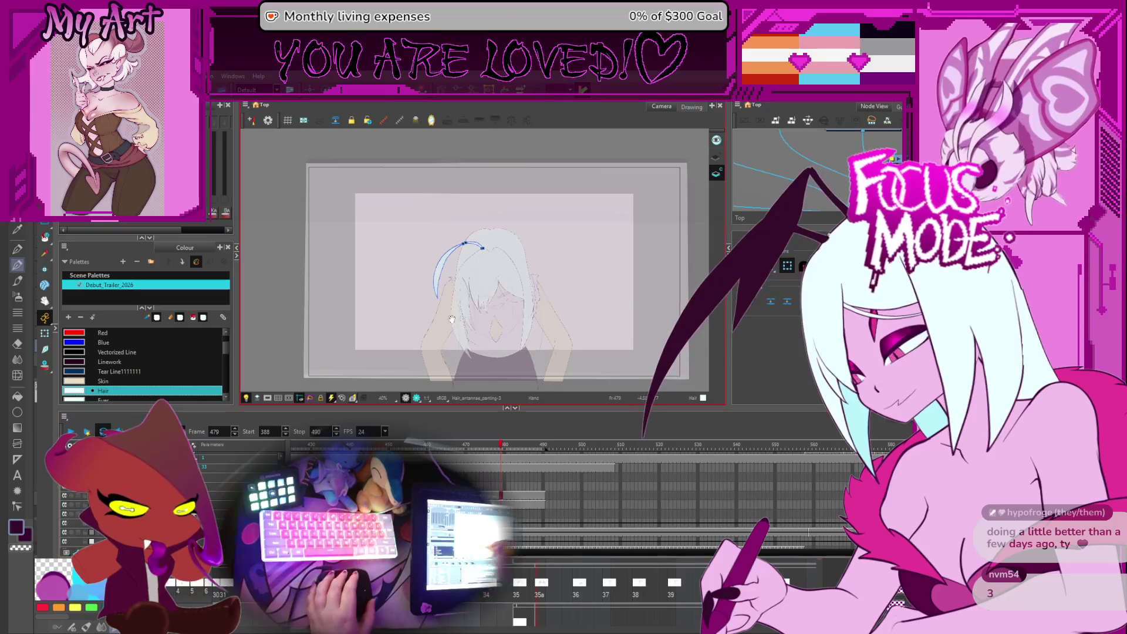
pyautogui.scroll(2, 472, 287)
pyautogui.scroll(1, 473, 288)
pyautogui.scroll(1, 473, 288)
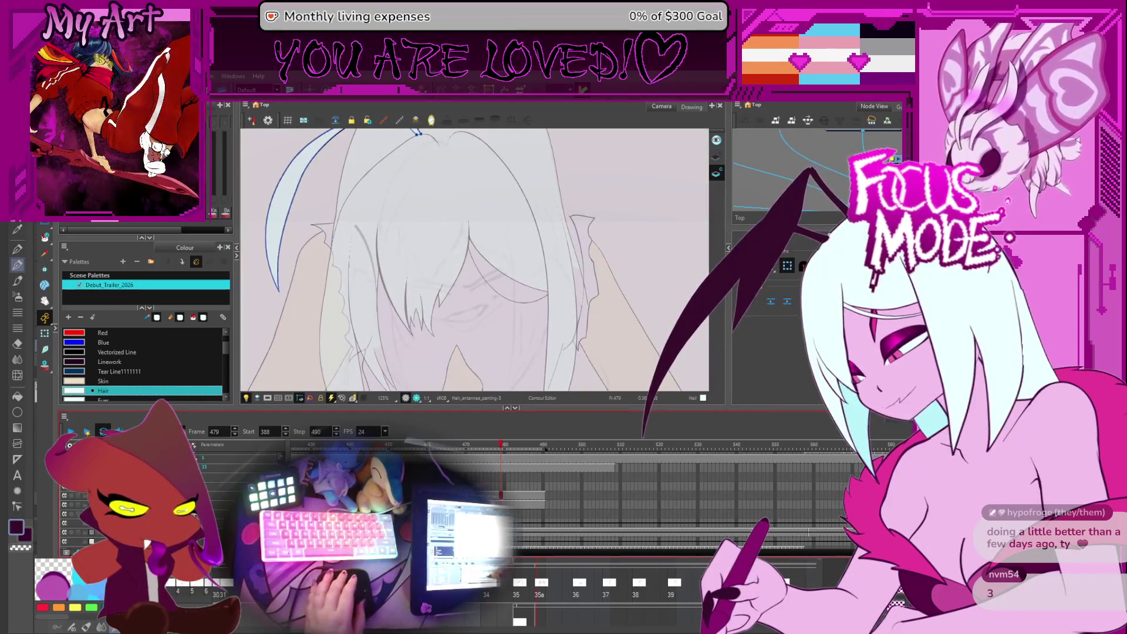
pyautogui.scroll(2, 546, 494)
# Step: Switch to the pencil and pick the Linework colour for drawing on frame 473
pyautogui.hotkey('alt', '/')
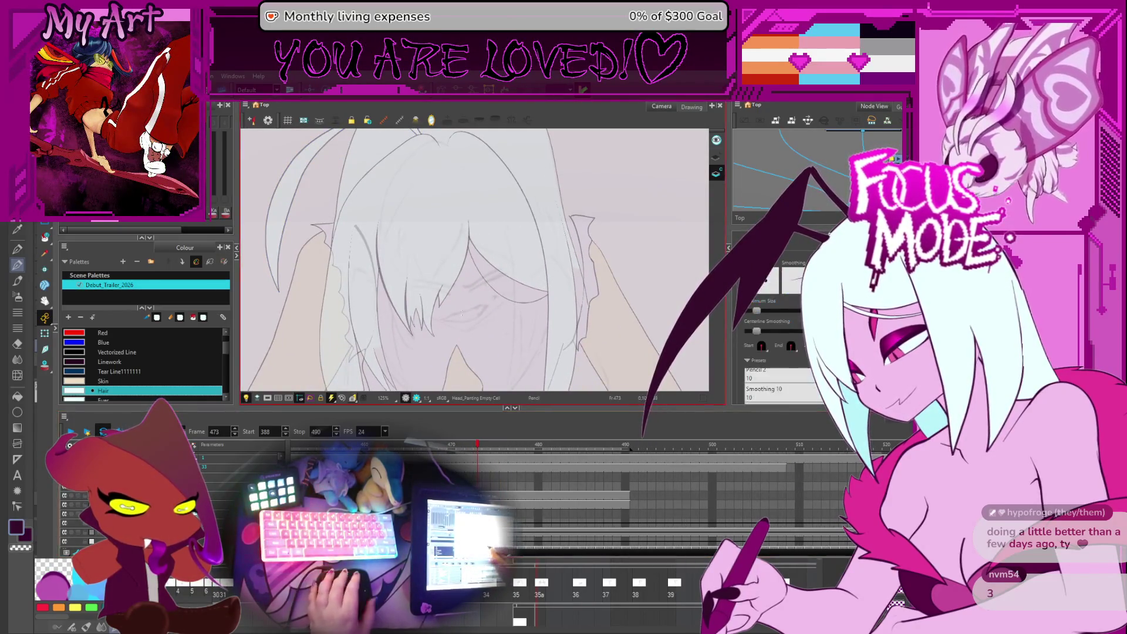
pyautogui.moveTo(542, 329); pyautogui.dragTo(568, 315)
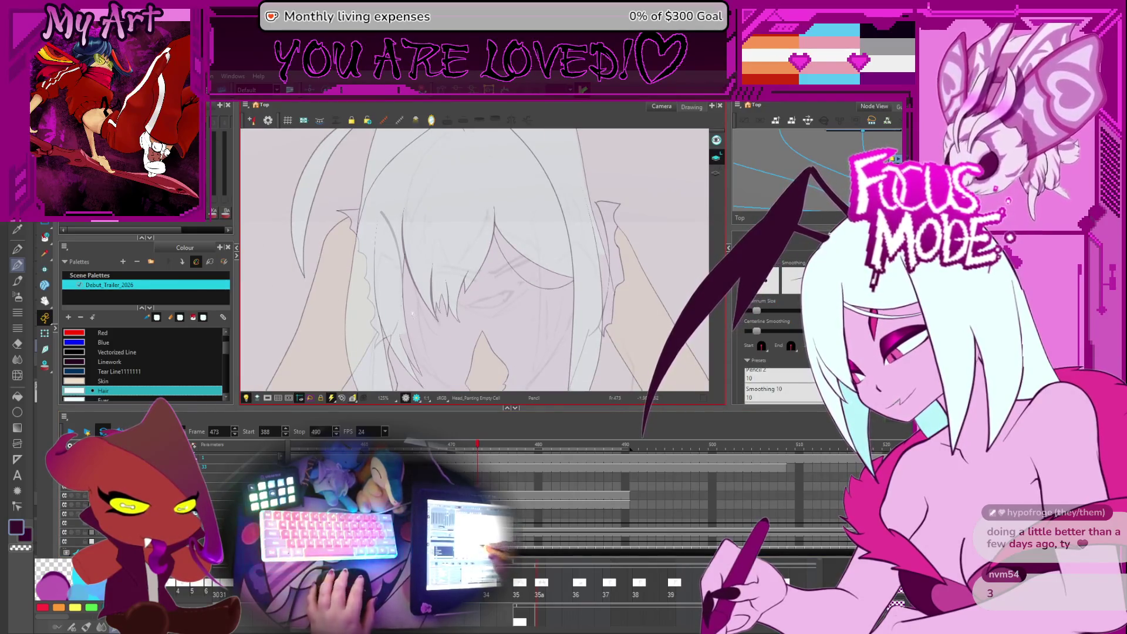
pyautogui.click(209, 361)
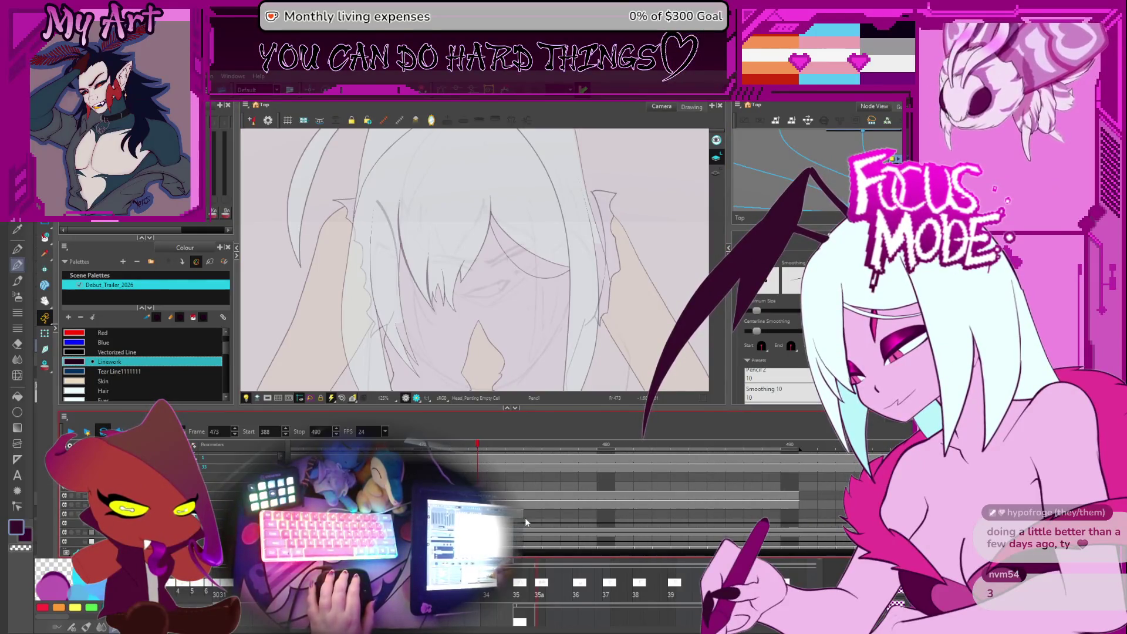
# Step: Select the face drawing and scale it shorter vertically, checking undo/redo on the eyebrows
pyautogui.click(533, 489)
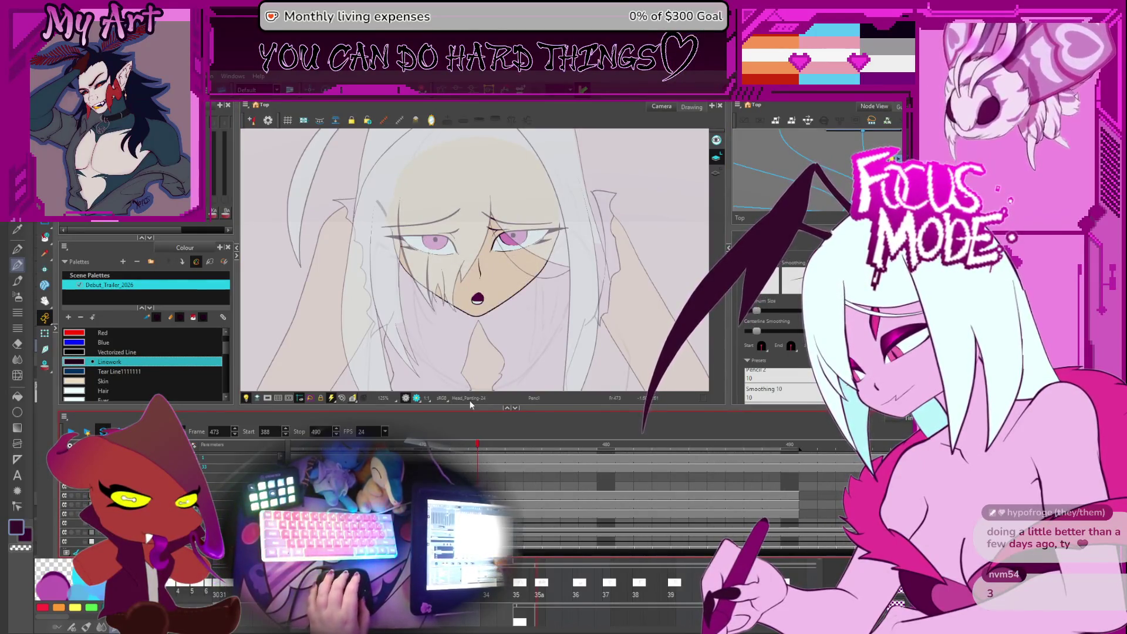
pyautogui.hotkey('alt', 's')
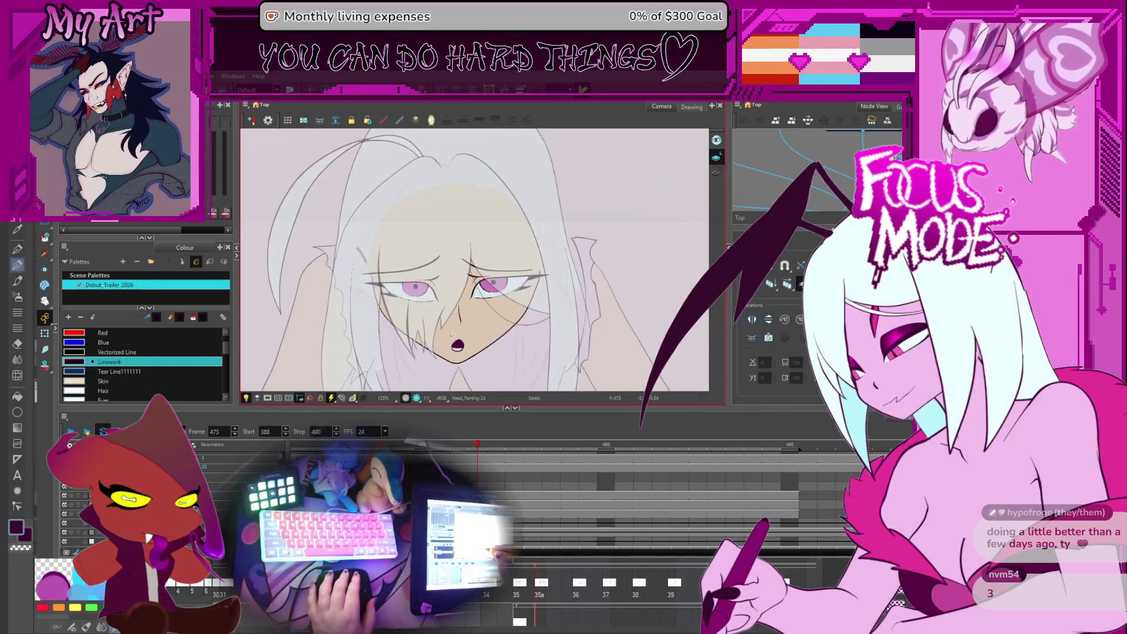
pyautogui.click(417, 300)
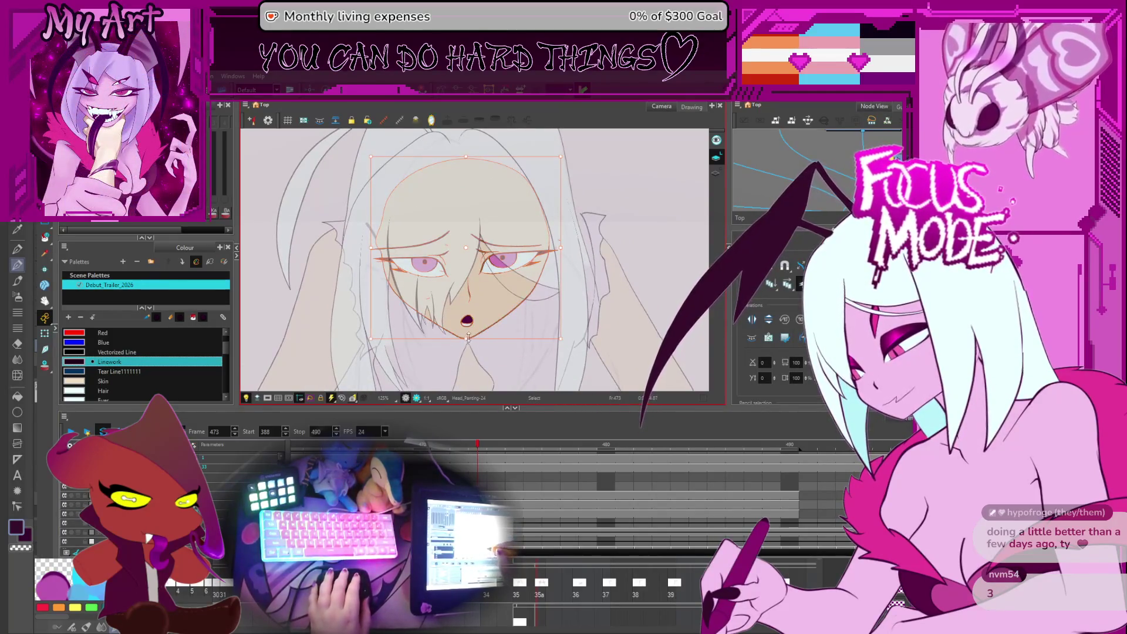
pyautogui.press('Escape')
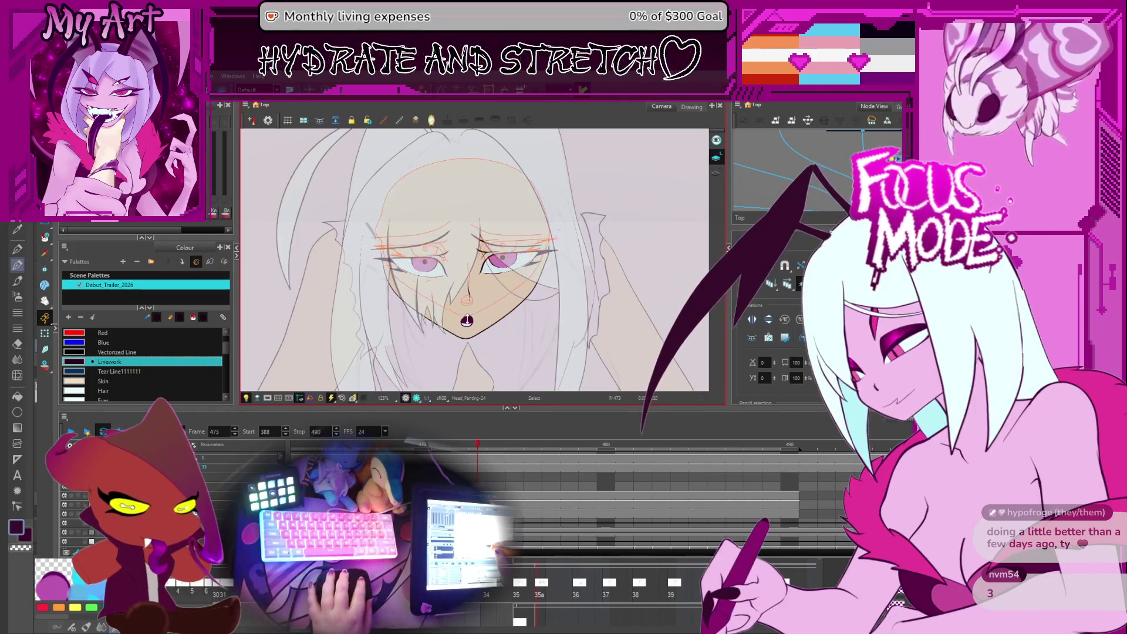
pyautogui.hotkey('ctrl', 'z')
pyautogui.hotkey('ctrl', 'shift', 'z')
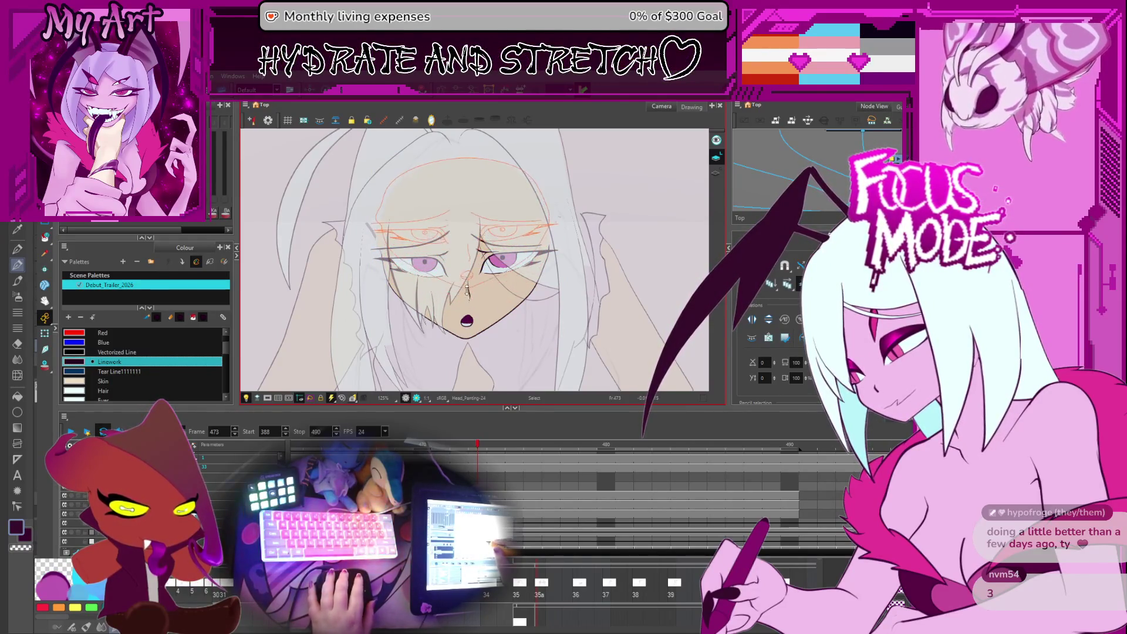
pyautogui.hotkey('ctrl', 'z')
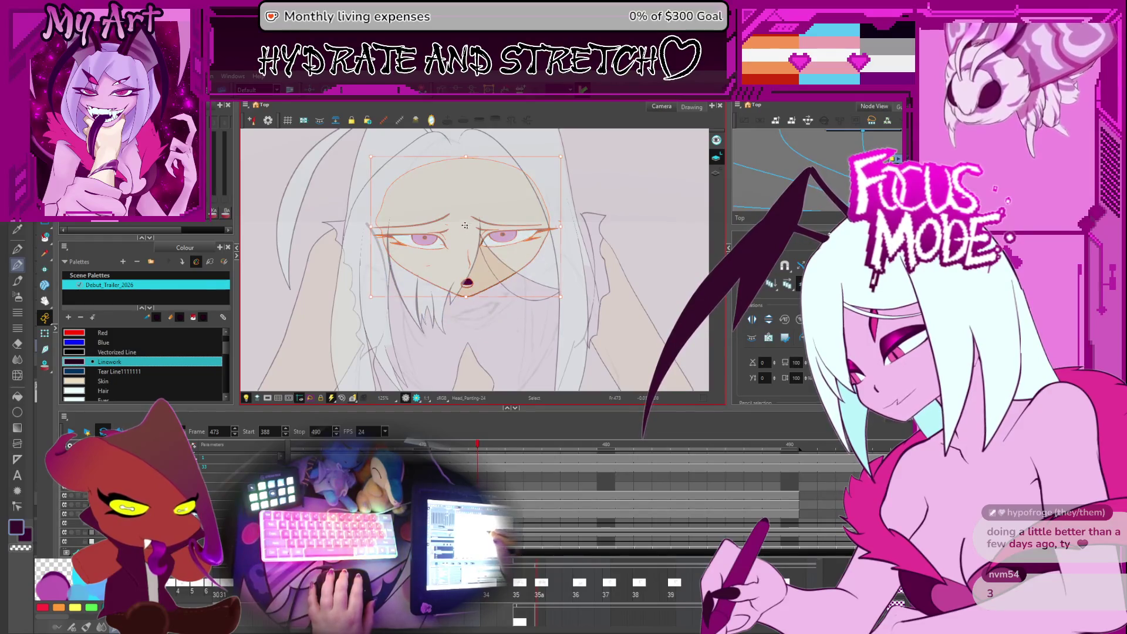
# Step: Drag the face lower on the head, flipping to the neighbouring frame to compare
pyautogui.press('.')
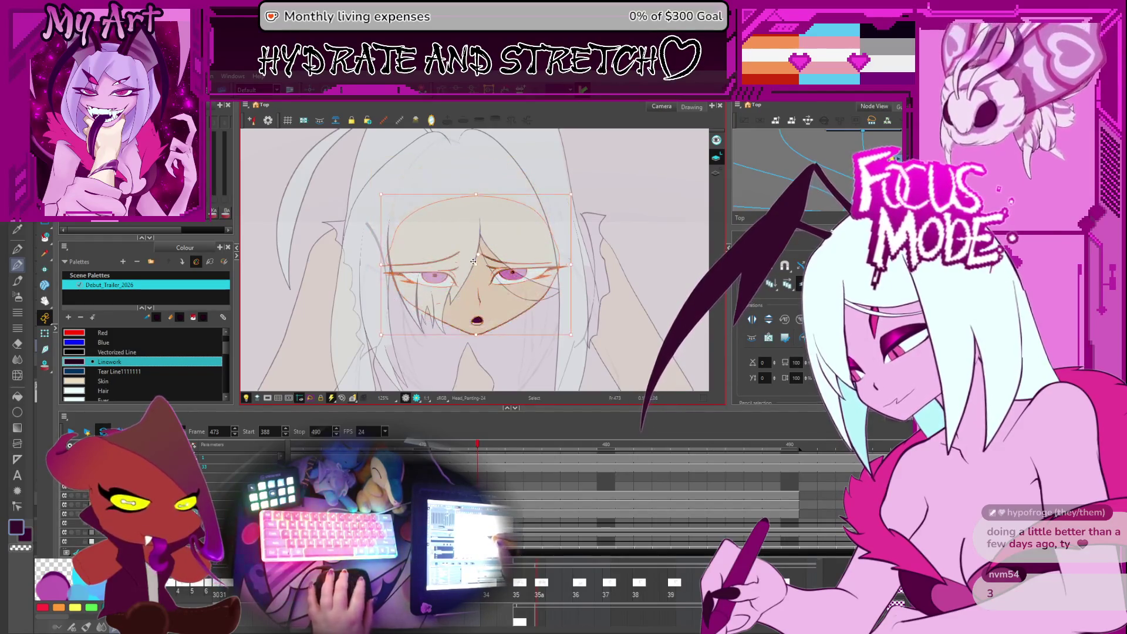
pyautogui.press(',')
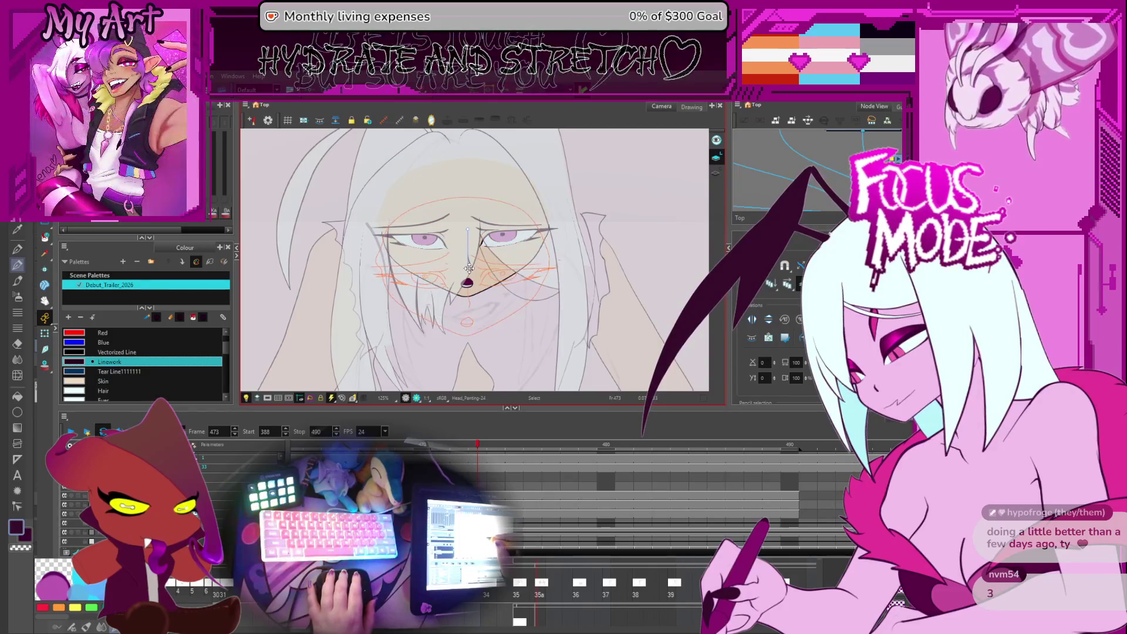
pyautogui.moveTo(469, 228); pyautogui.dragTo(469, 268)
pyautogui.press('.')
pyautogui.press(',')
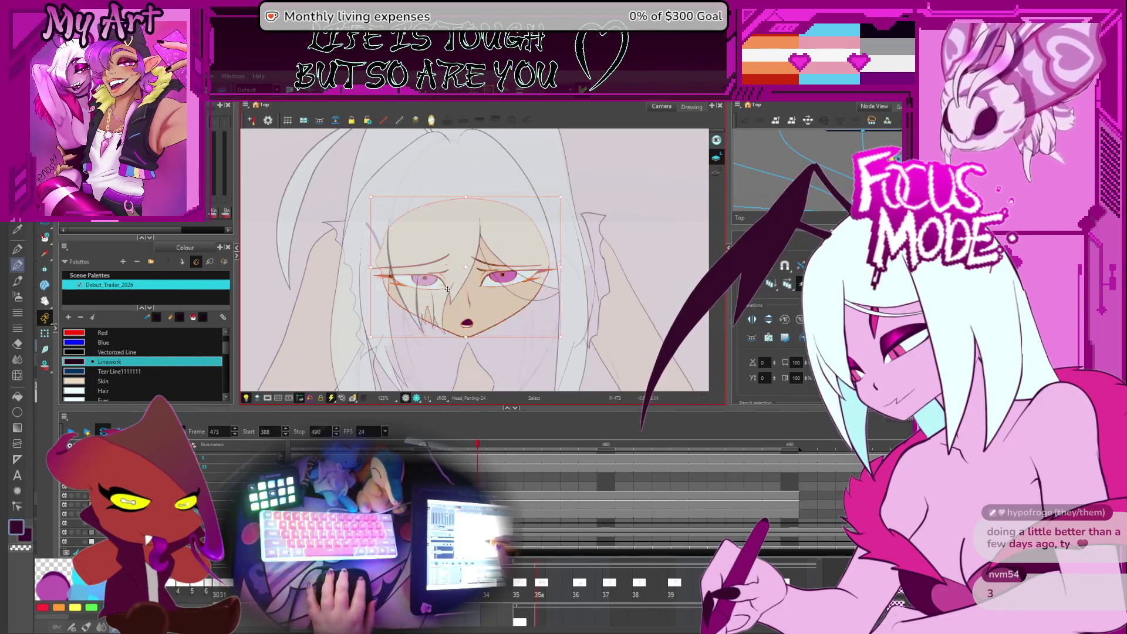
pyautogui.hotkey('alt', 'q')
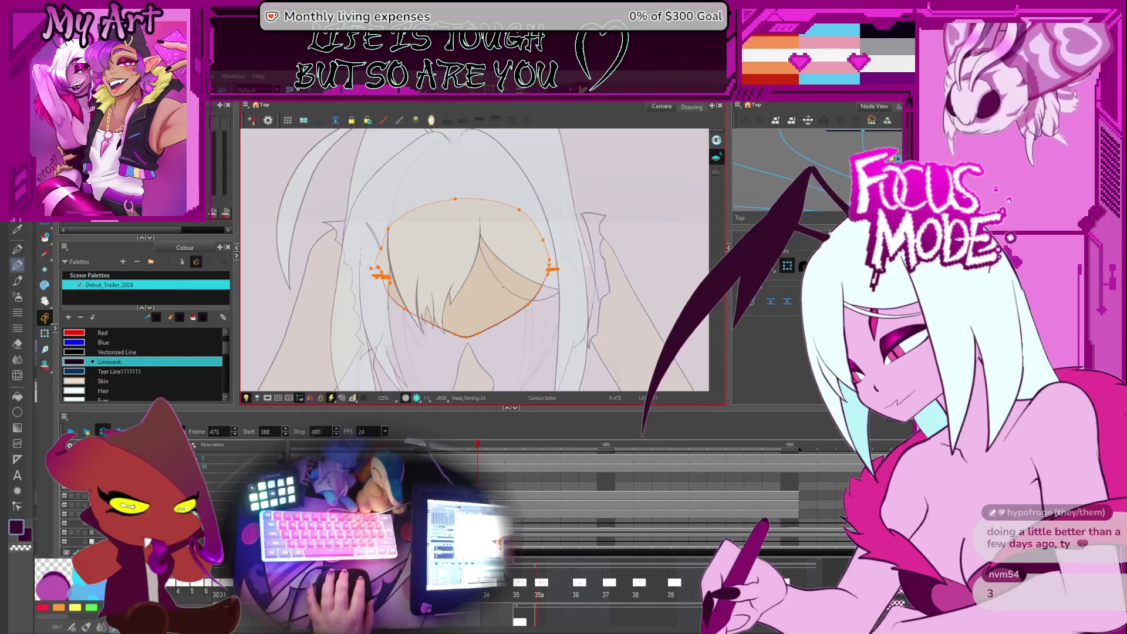
# Step: Zoom out to the full frame, flip between frames 469 and 473, and centre the face
pyautogui.hotkey('shift', 'm')
pyautogui.press(',')
pyautogui.press(',')
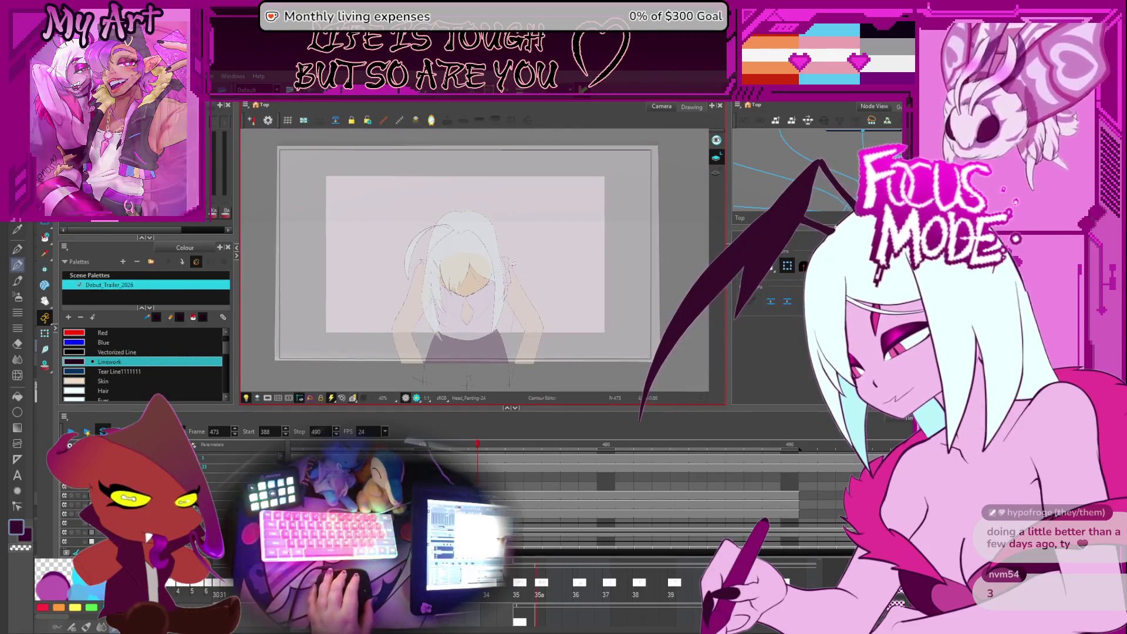
pyautogui.press(',')
pyautogui.press(',')
pyautogui.press('.')
pyautogui.press('.')
pyautogui.press('.')
pyautogui.press('.')
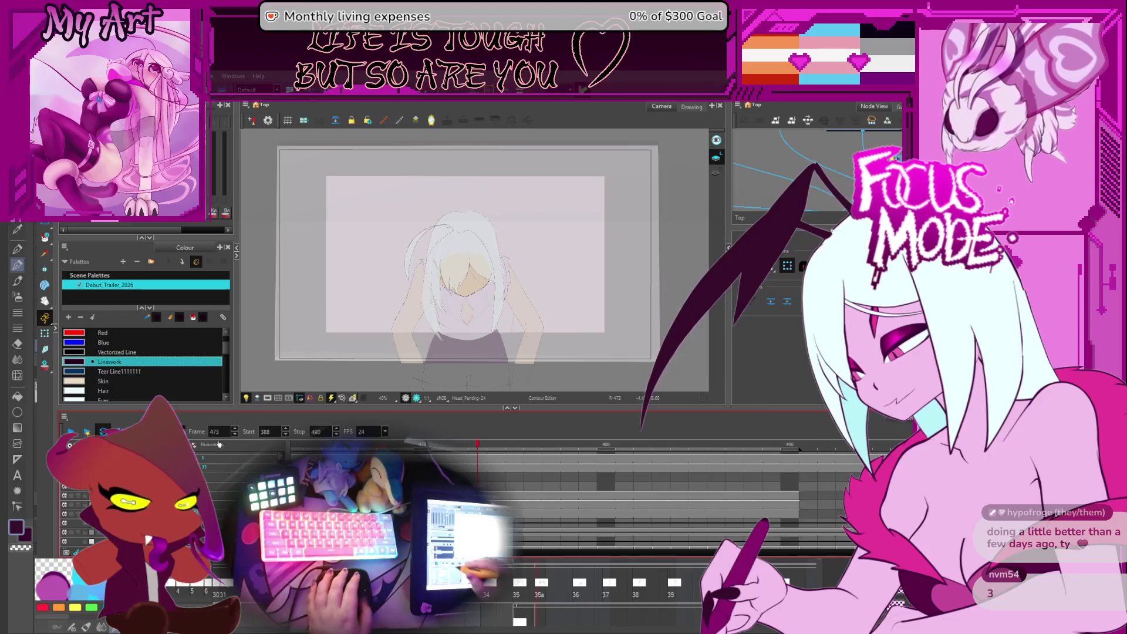
pyautogui.press('.')
pyautogui.scroll(5, 479, 329)
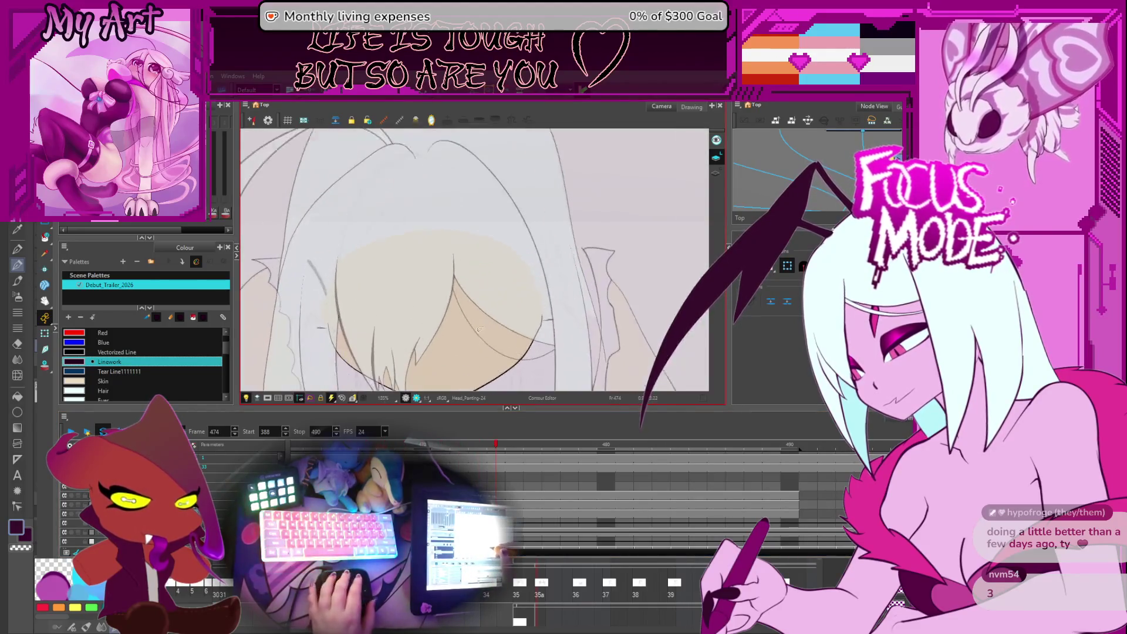
pyautogui.moveTo(465, 333); pyautogui.dragTo(500, 300)
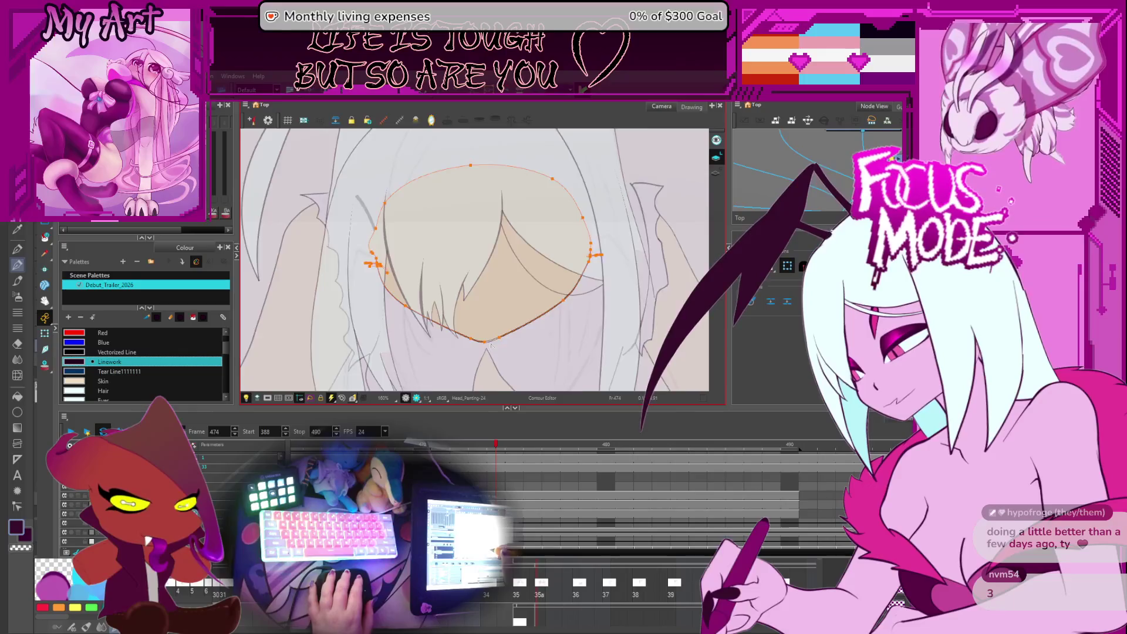
pyautogui.scroll(2, 492, 345)
pyautogui.scroll(1, 498, 352)
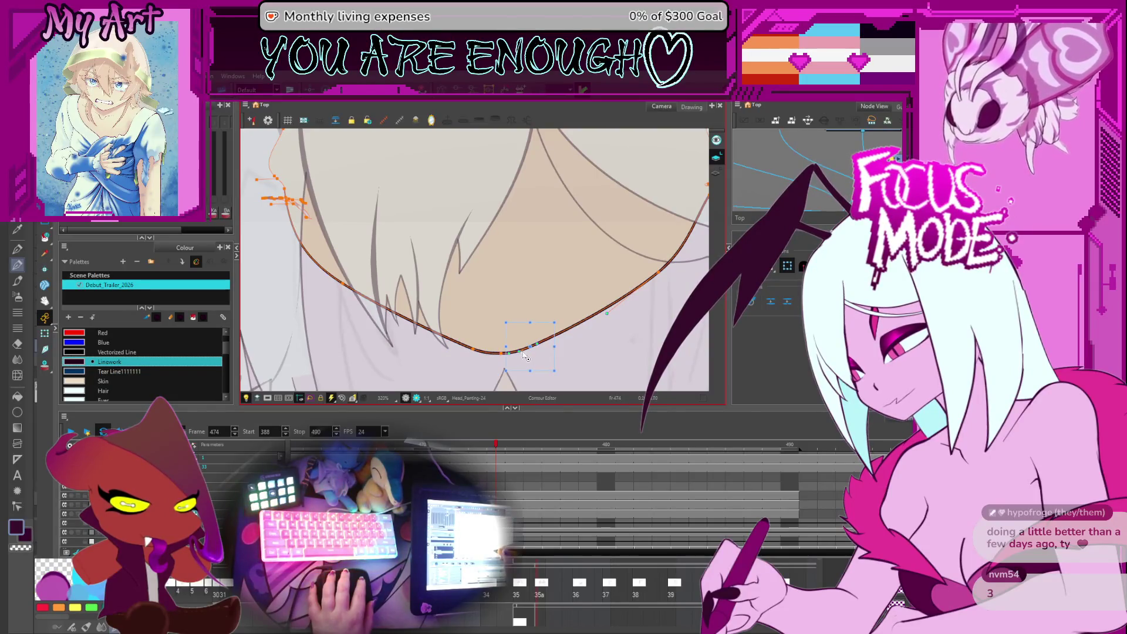
pyautogui.scroll(-3, 580, 344)
pyautogui.scroll(-2, 585, 334)
pyautogui.scroll(-2, 595, 317)
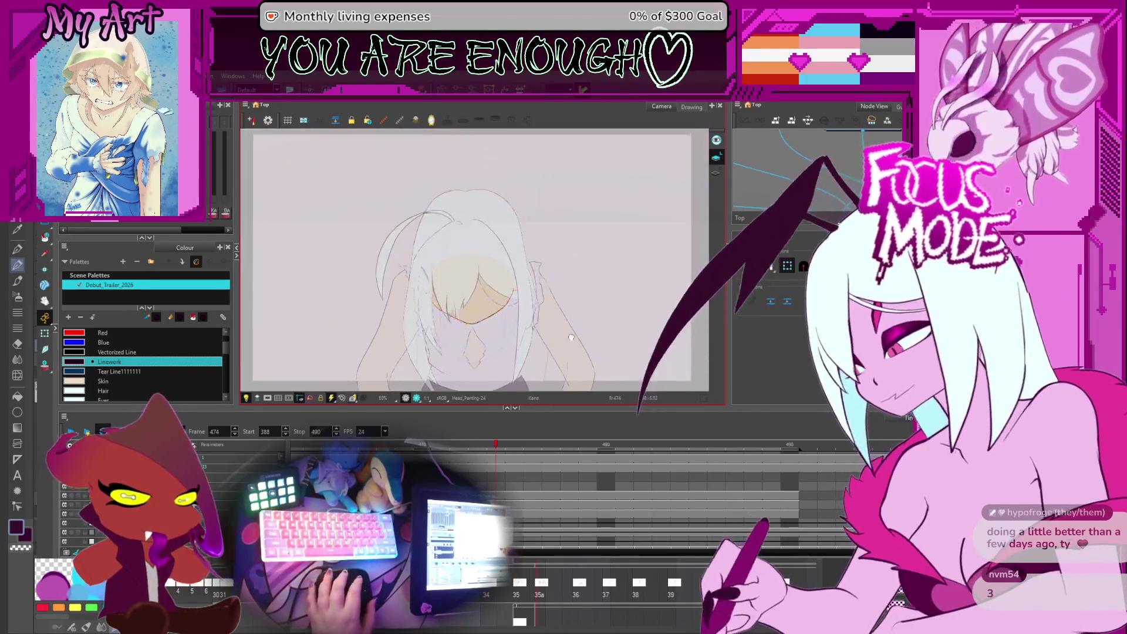
pyautogui.scroll(-2, 601, 308)
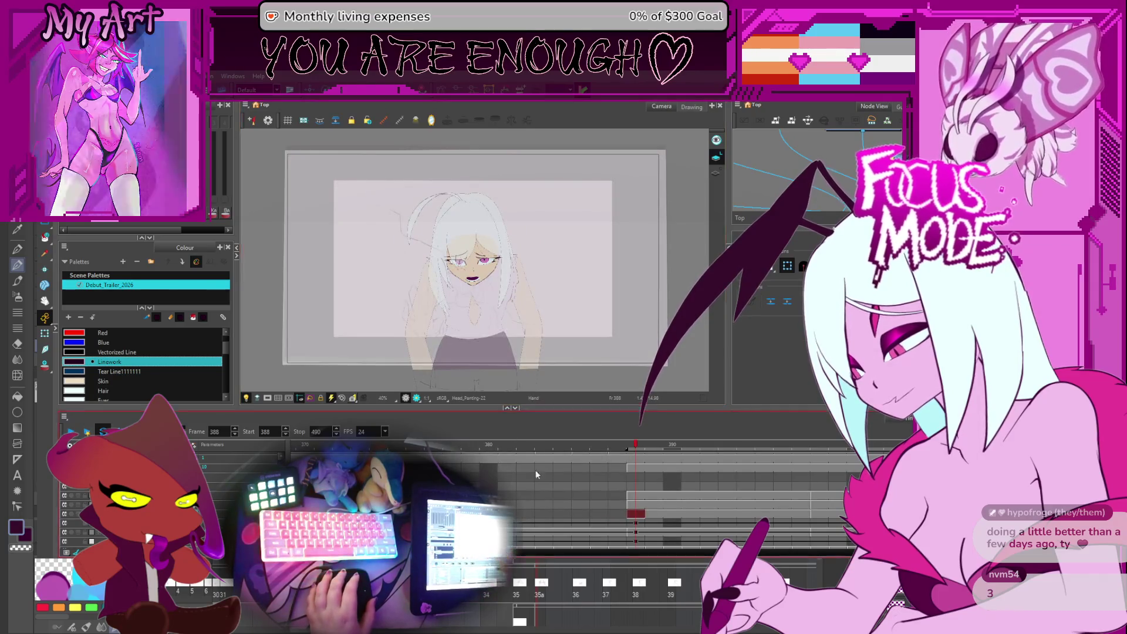
pyautogui.hscroll(5, 536, 475)
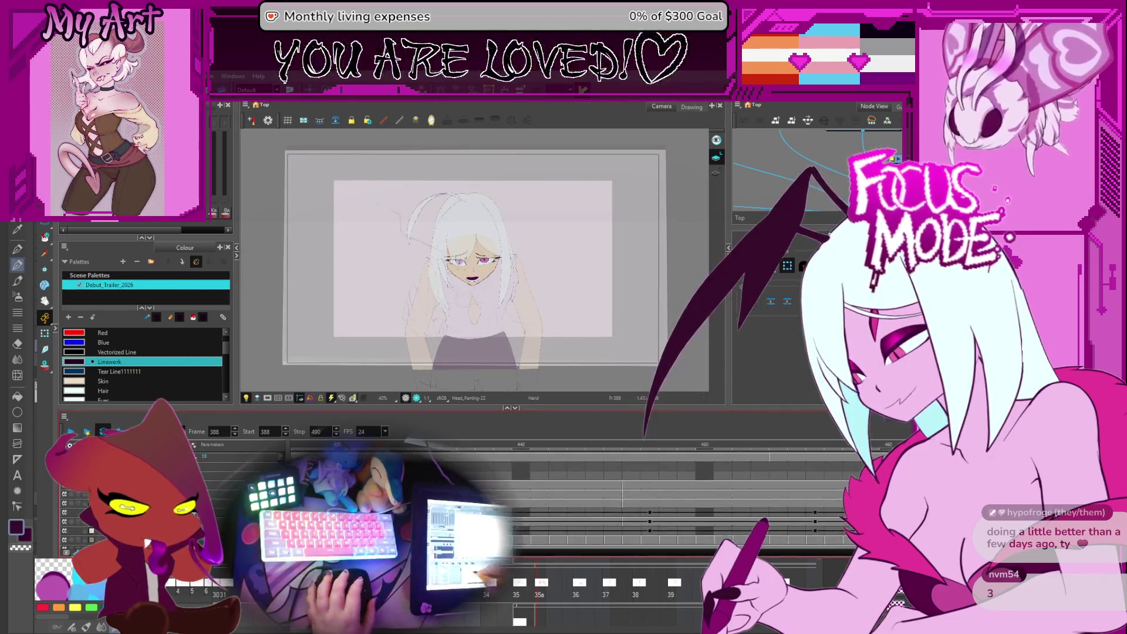
pyautogui.scroll(3, 630, 504)
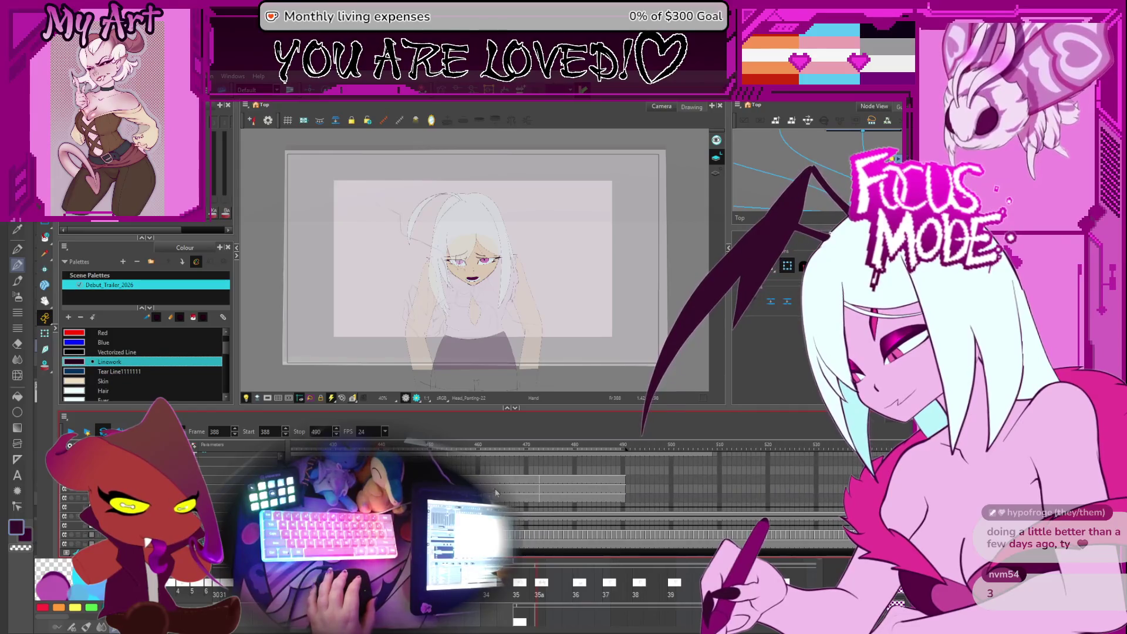
# Step: Scrub the head drawings from frame 471 back through 469–474 down to frame 452
pyautogui.click(533, 502)
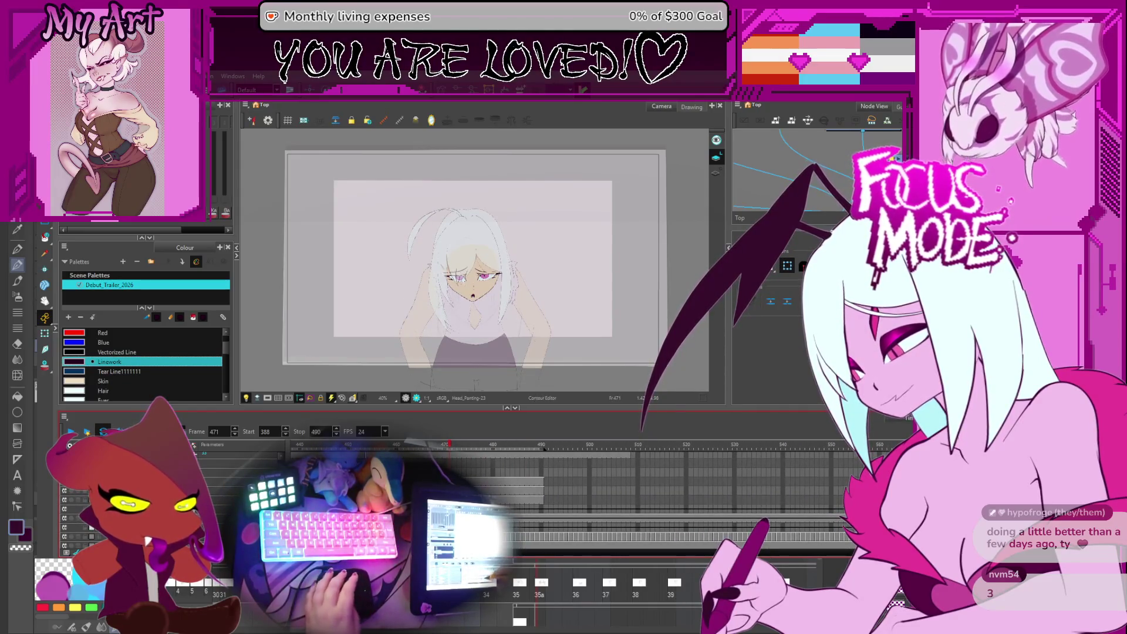
pyautogui.press(',')
pyautogui.press(',')
pyautogui.press('.')
pyautogui.press('.')
pyautogui.press('.')
pyautogui.press('.')
pyautogui.press('.')
pyautogui.press('.')
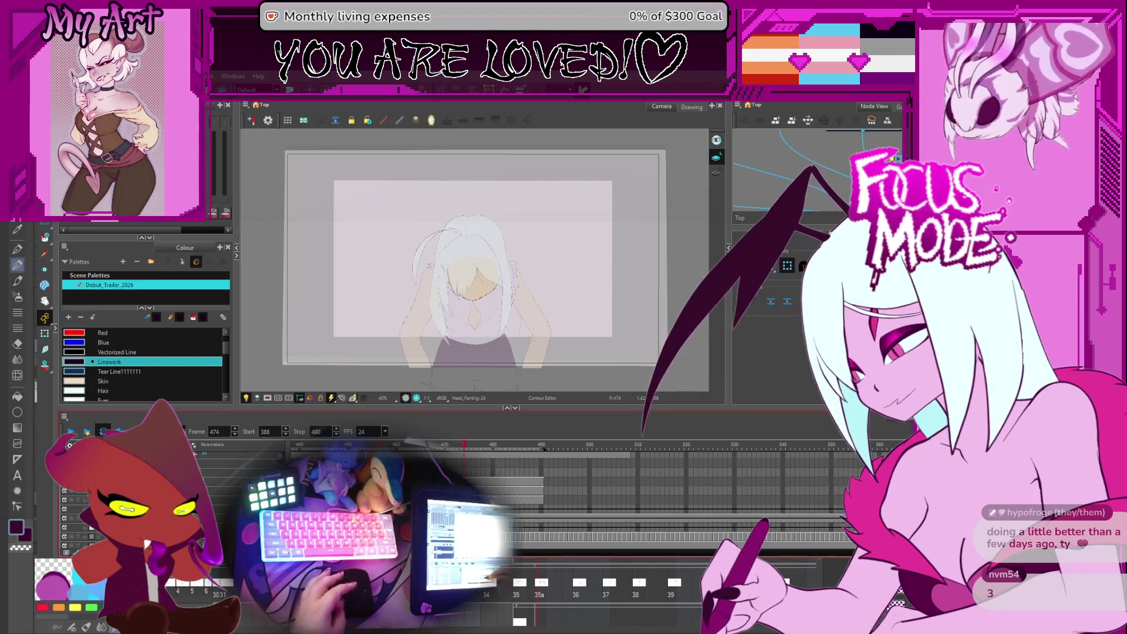
pyautogui.press(',')
pyautogui.press(',')
pyautogui.press(',')
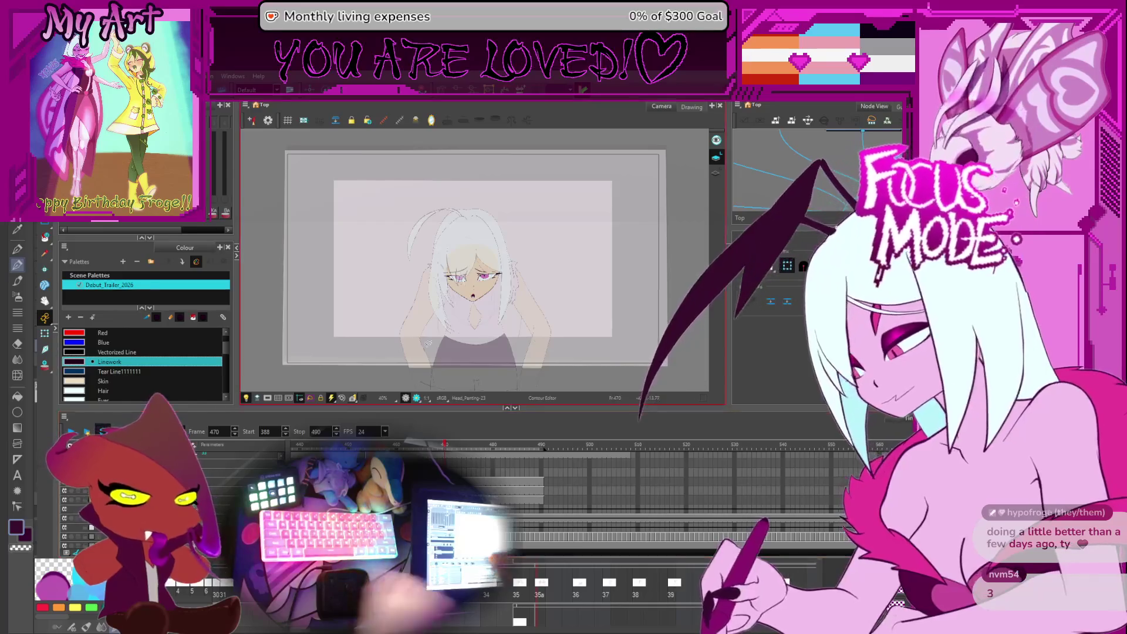
pyautogui.scroll(3, 589, 491)
pyautogui.hscroll(3, 589, 488)
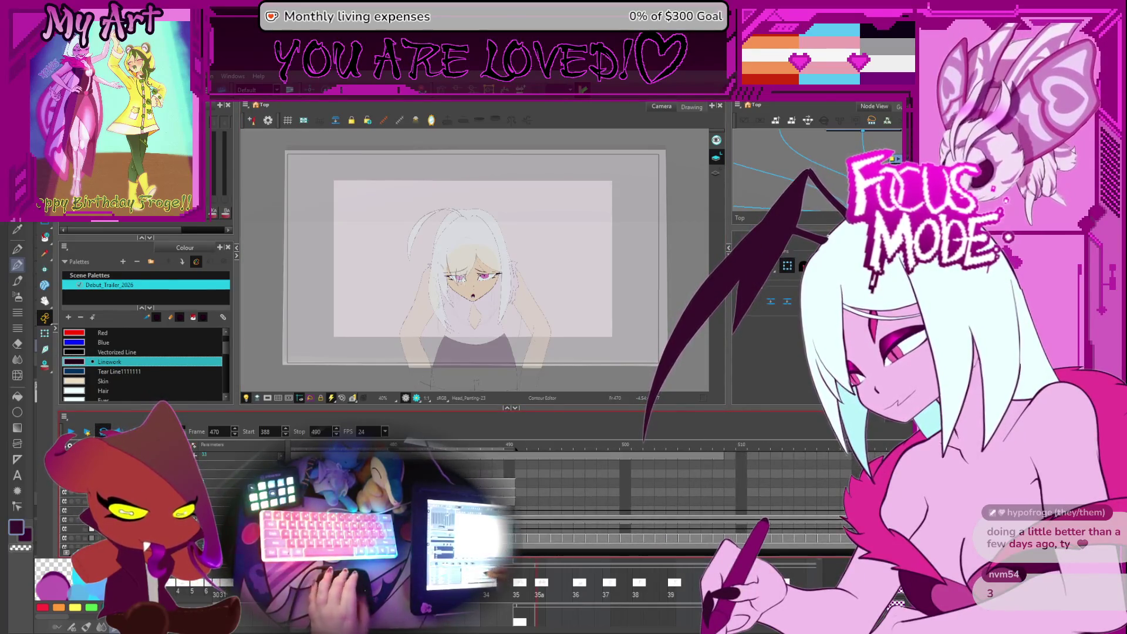
pyautogui.scroll(-3, 597, 479)
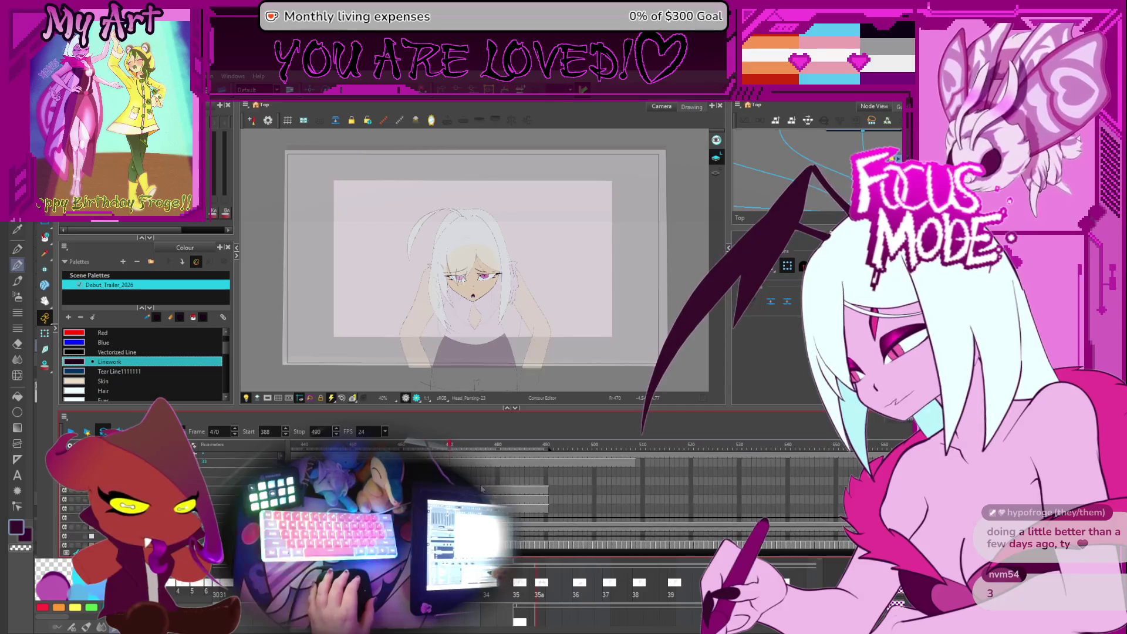
pyautogui.hscroll(-3, 598, 479)
pyautogui.press(',')
pyautogui.press(',')
pyautogui.press(',')
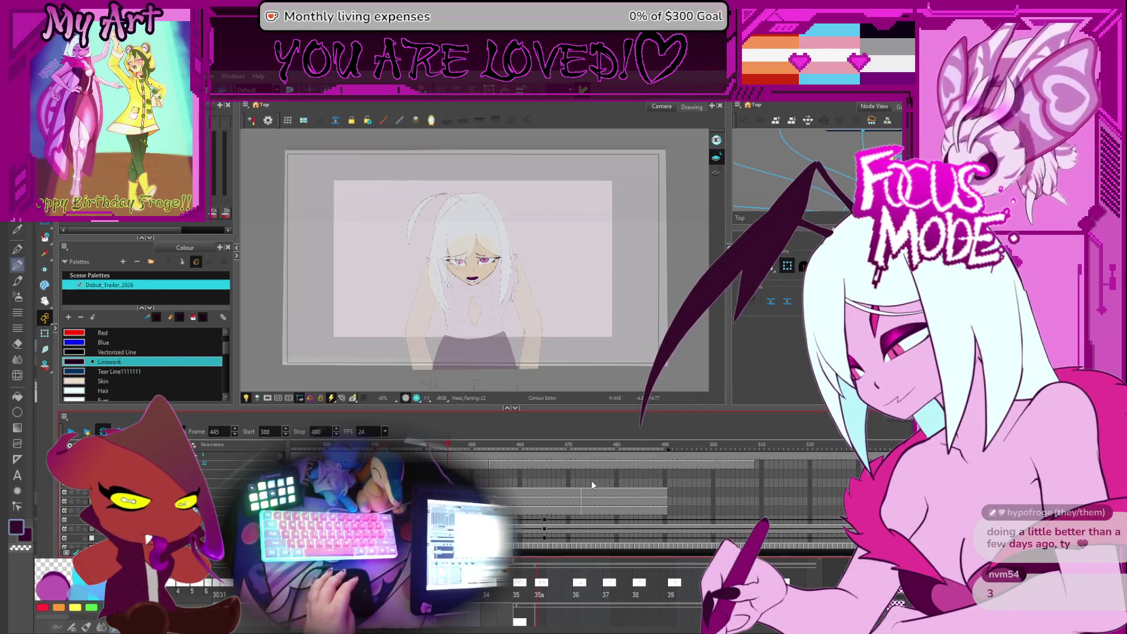
# Step: Check frames 474, 470 and 477, then jump ahead to frame 489
pyautogui.click(589, 488)
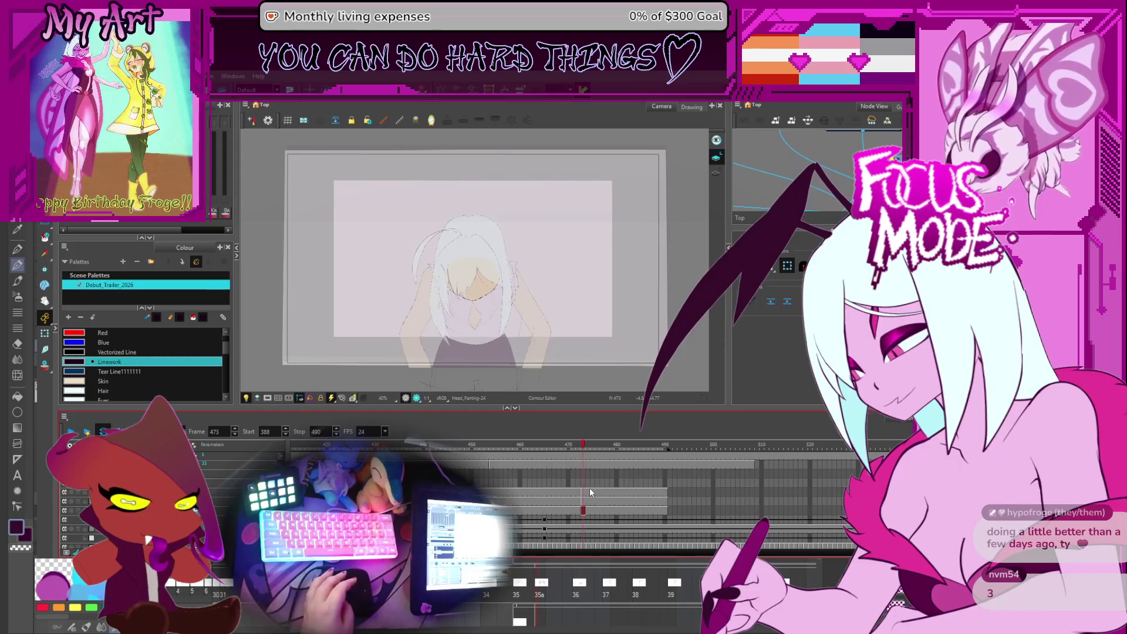
pyautogui.press(',')
pyautogui.press(',')
pyautogui.press(',')
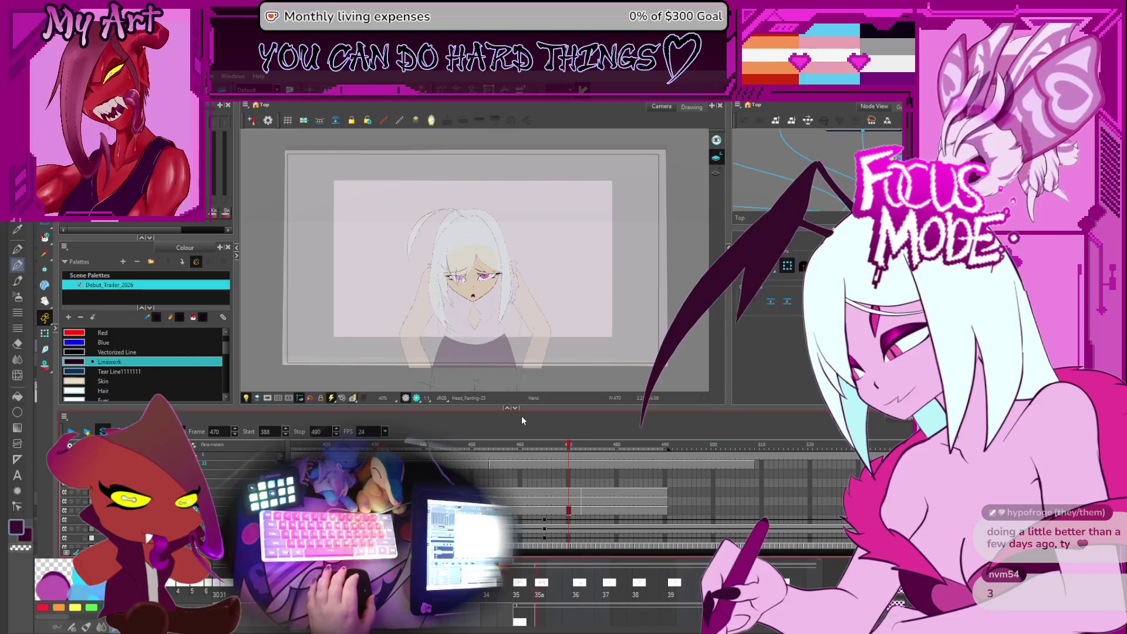
pyautogui.moveTo(557, 337); pyautogui.dragTo(529, 336)
pyautogui.press('.')
pyautogui.press('.')
pyautogui.press('.')
pyautogui.press('.')
pyautogui.press('.')
pyautogui.press('.')
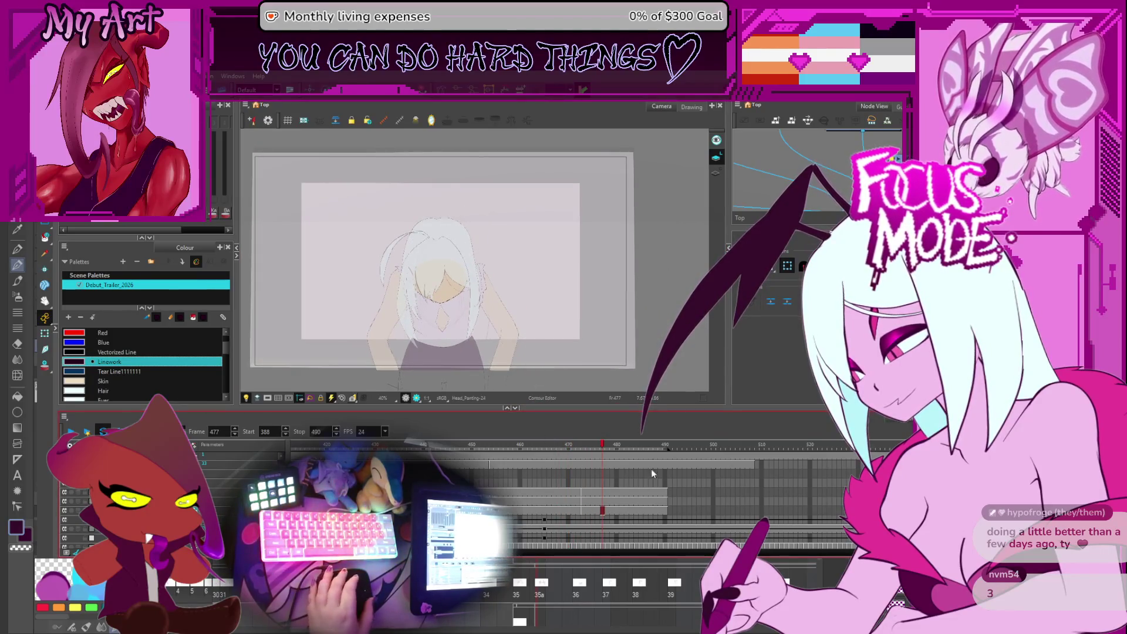
pyautogui.click(663, 504)
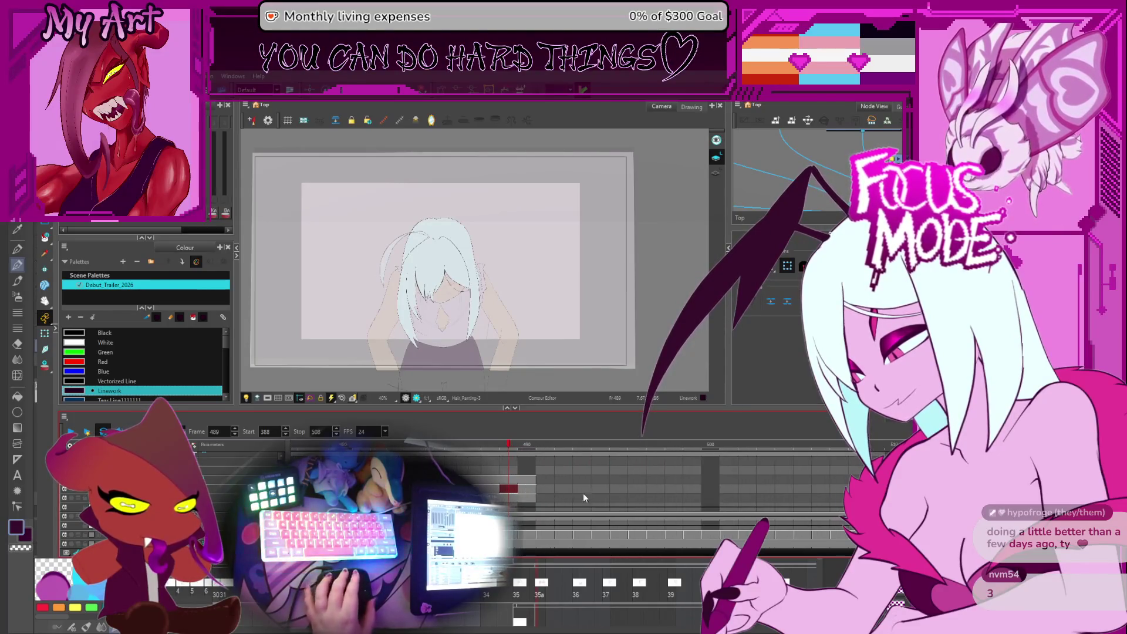
pyautogui.scroll(2, 583, 493)
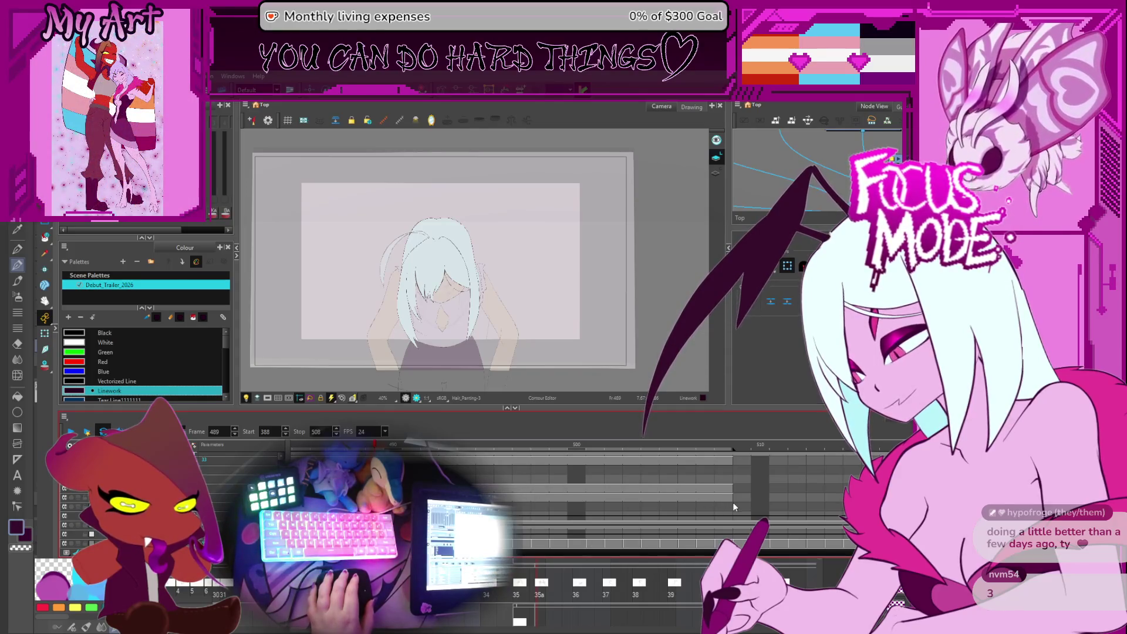
pyautogui.hscroll(-2, 515, 495)
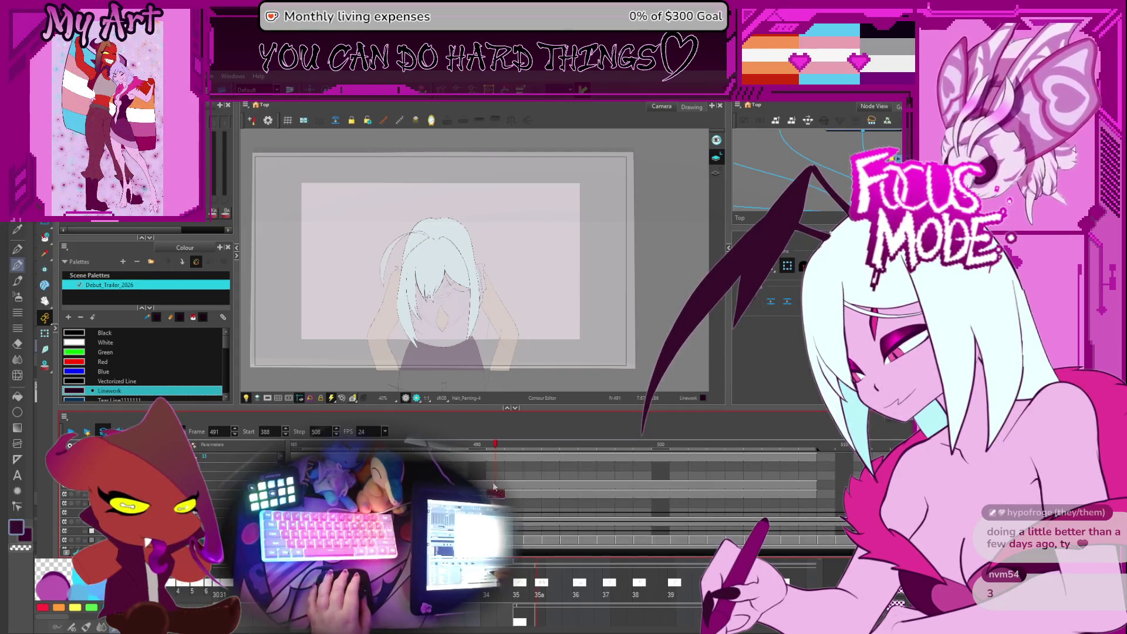
# Step: Make the hair antennae layer active and show the contour points on the hair strokes
pyautogui.click(510, 485)
pyautogui.moveTo(475, 280); pyautogui.dragTo(488, 289)
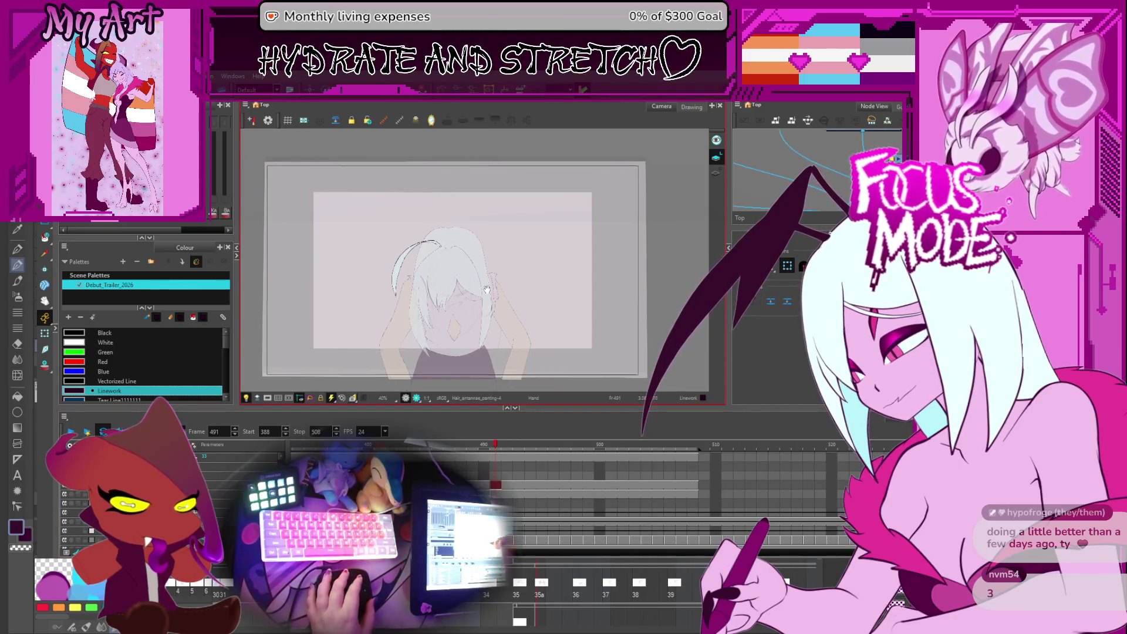
pyautogui.scroll(2, 435, 277)
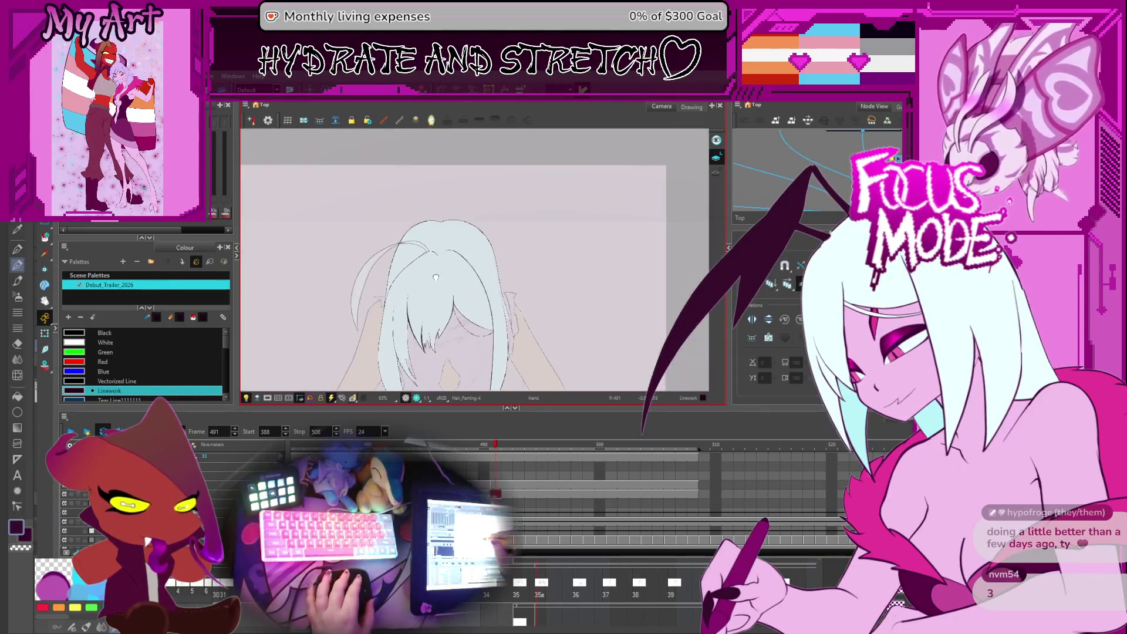
pyautogui.scroll(2, 454, 235)
pyautogui.hotkey('alt', 'q')
pyautogui.click(410, 232)
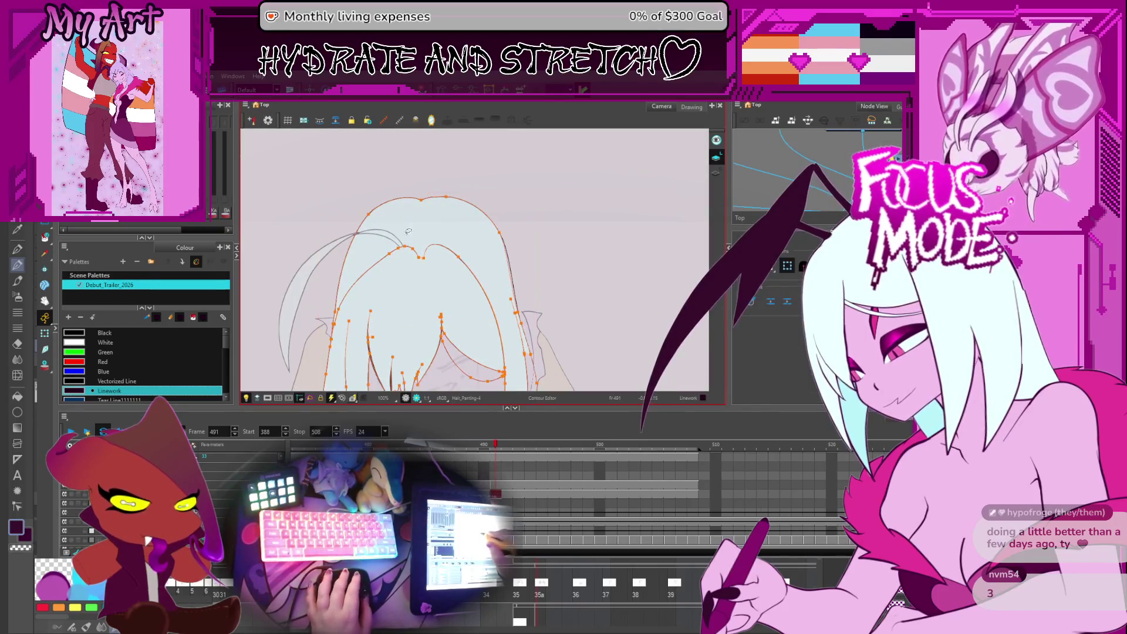
# Step: Reshape the inner hair stroke and pick the outer crown contour for editing
pyautogui.moveTo(480, 271); pyautogui.dragTo(414, 251)
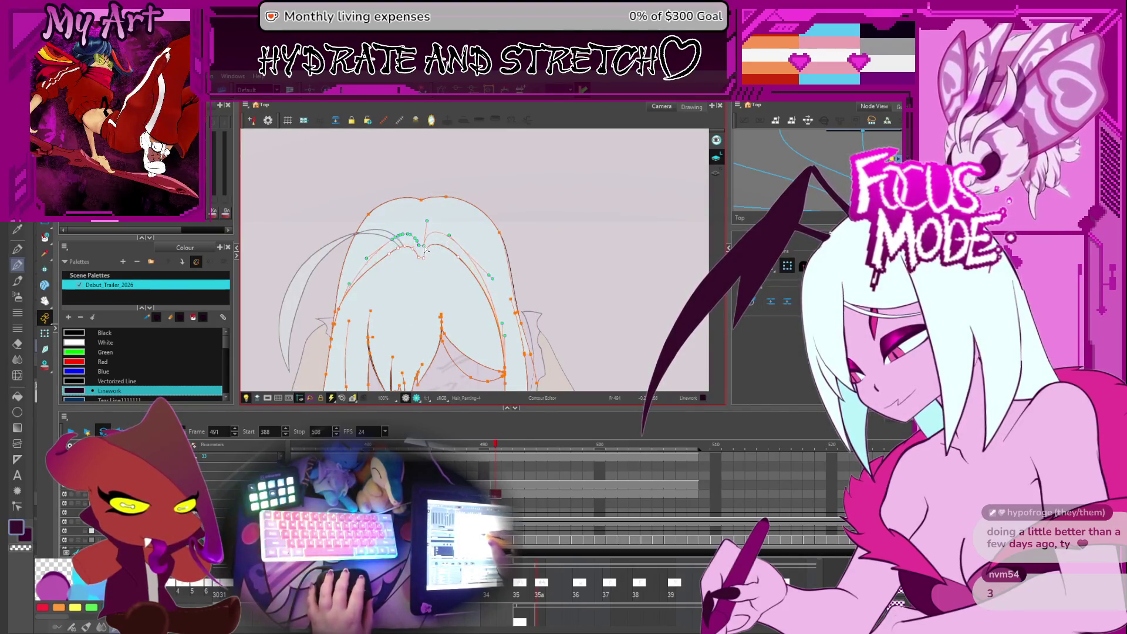
pyautogui.moveTo(440, 191); pyautogui.dragTo(448, 212)
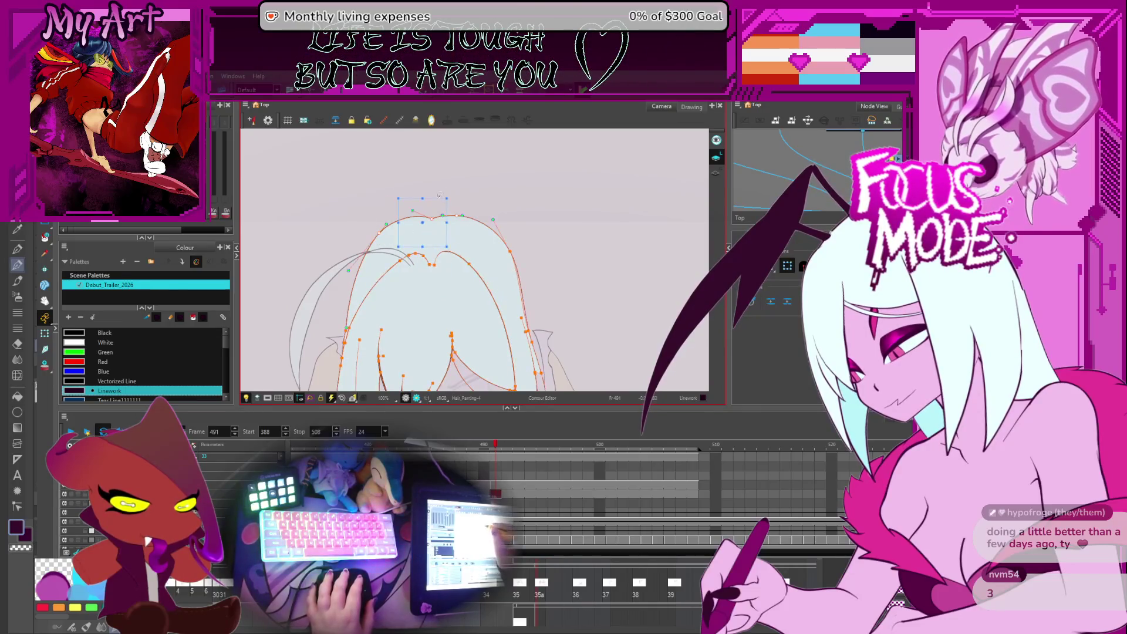
pyautogui.click(510, 256)
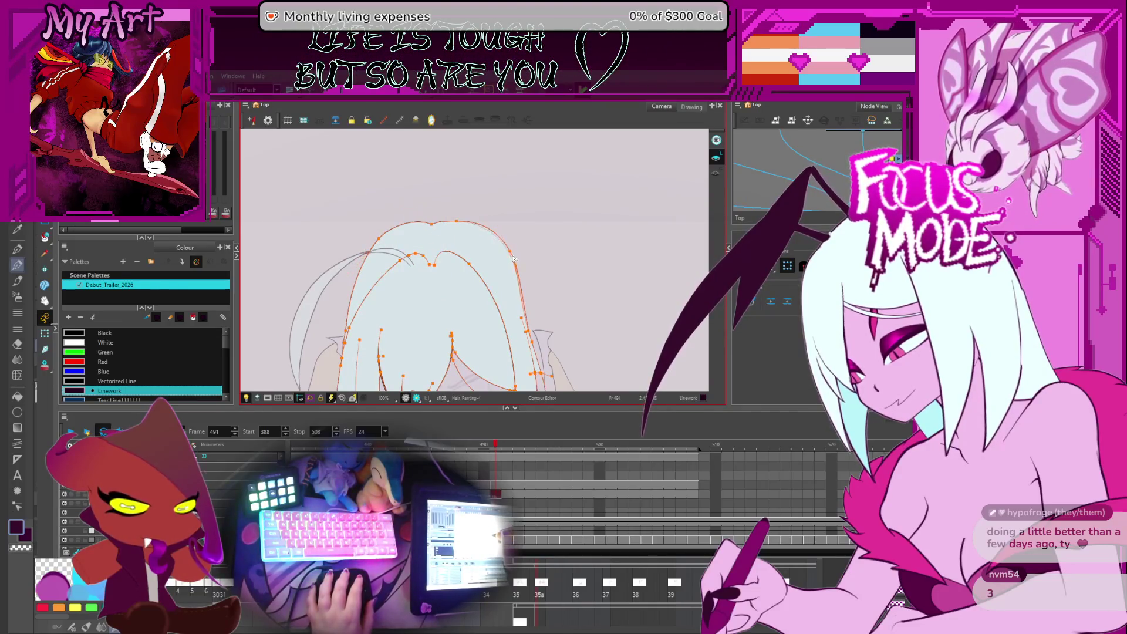
pyautogui.hotkey('alt', 's')
pyautogui.scroll(-3, 477, 203)
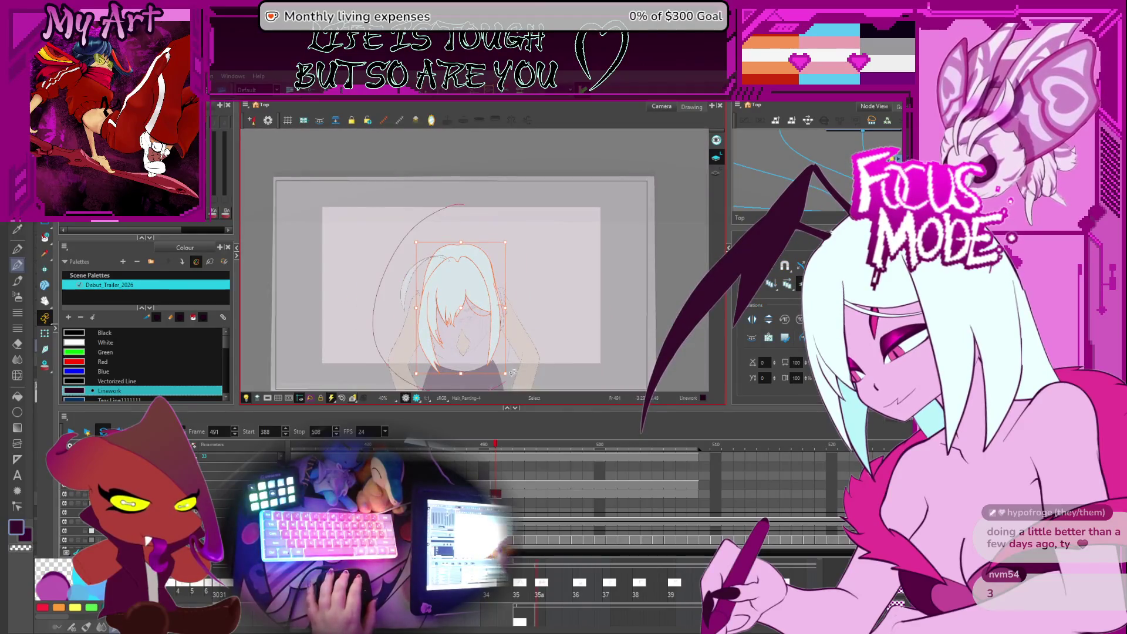
pyautogui.scroll(3, 458, 234)
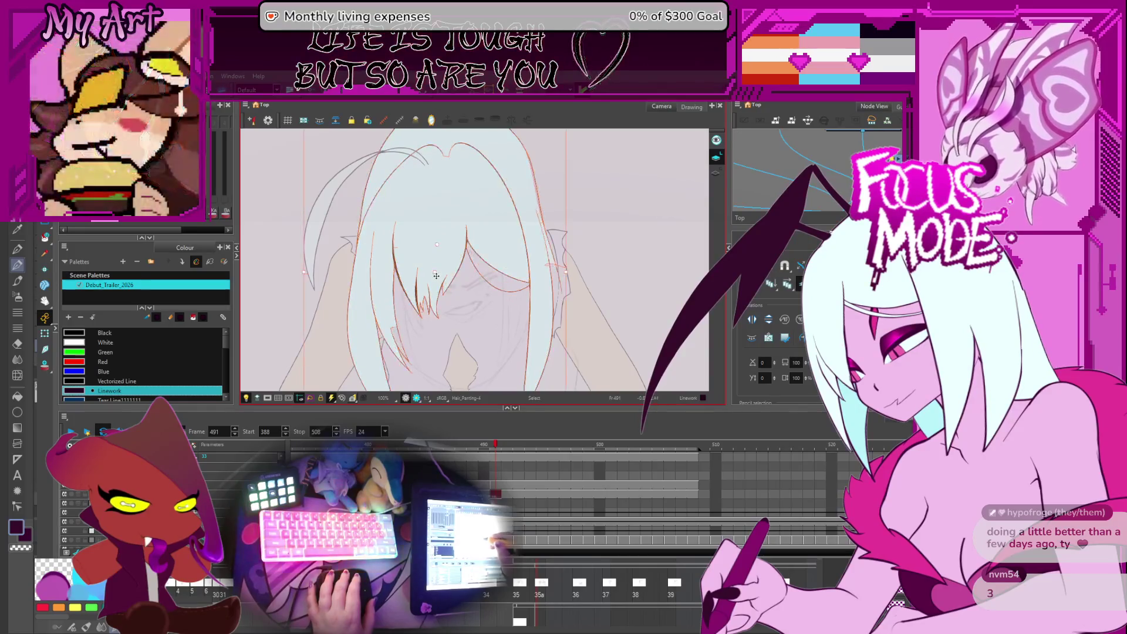
# Step: Select the hair linework and switch to the antenna strand drawing layer
pyautogui.click(434, 274)
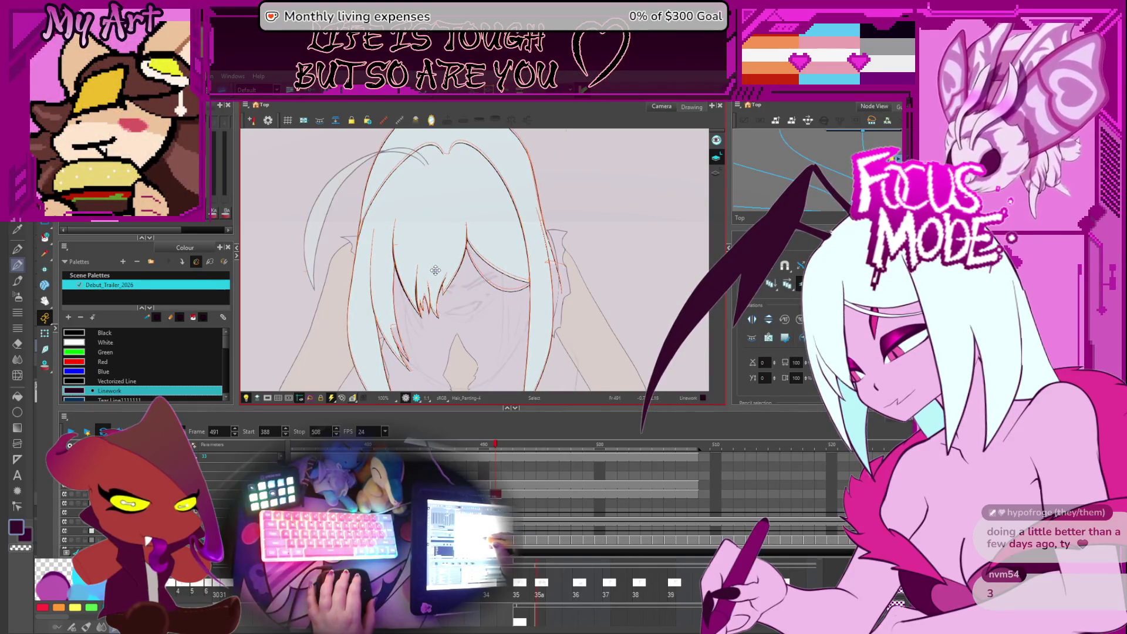
pyautogui.press('/')
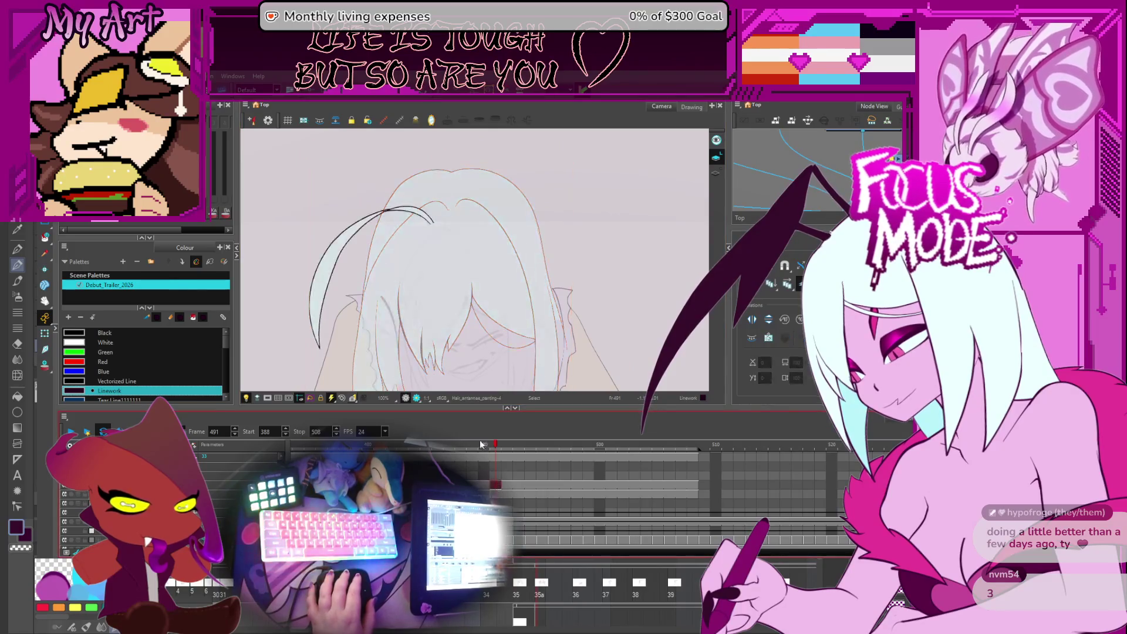
# Step: Activate the antenna hair layer and select the antenna strand with its contour points shown
pyautogui.moveTo(405, 287); pyautogui.dragTo(430, 306)
pyautogui.hotkey('alt', '4')
pyautogui.click(346, 365)
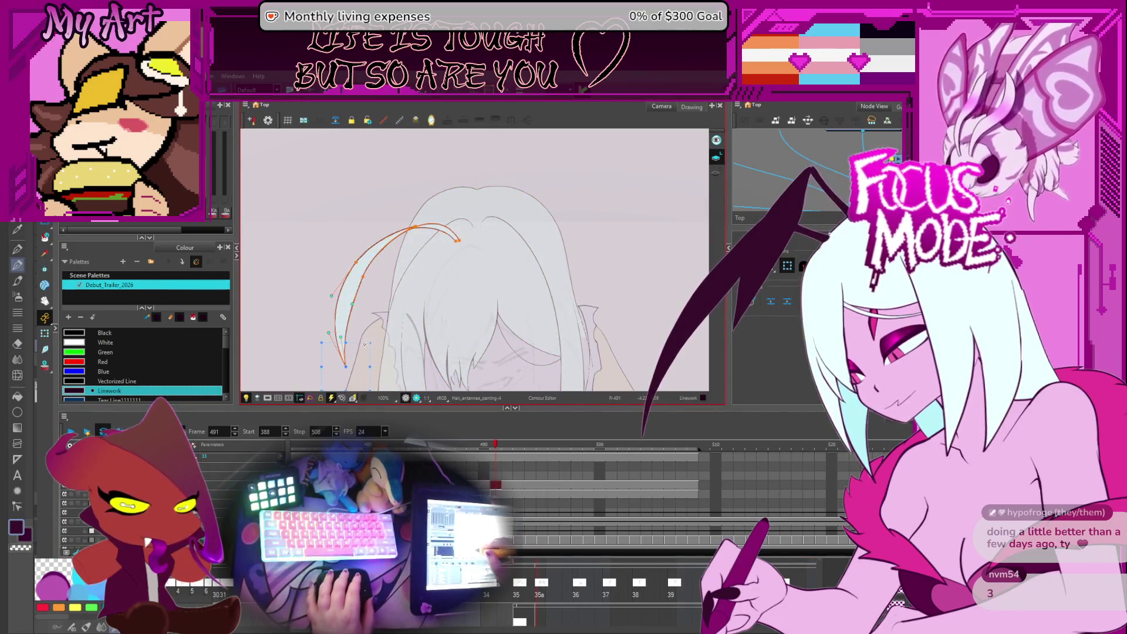
pyautogui.hotkey('shift', '/')
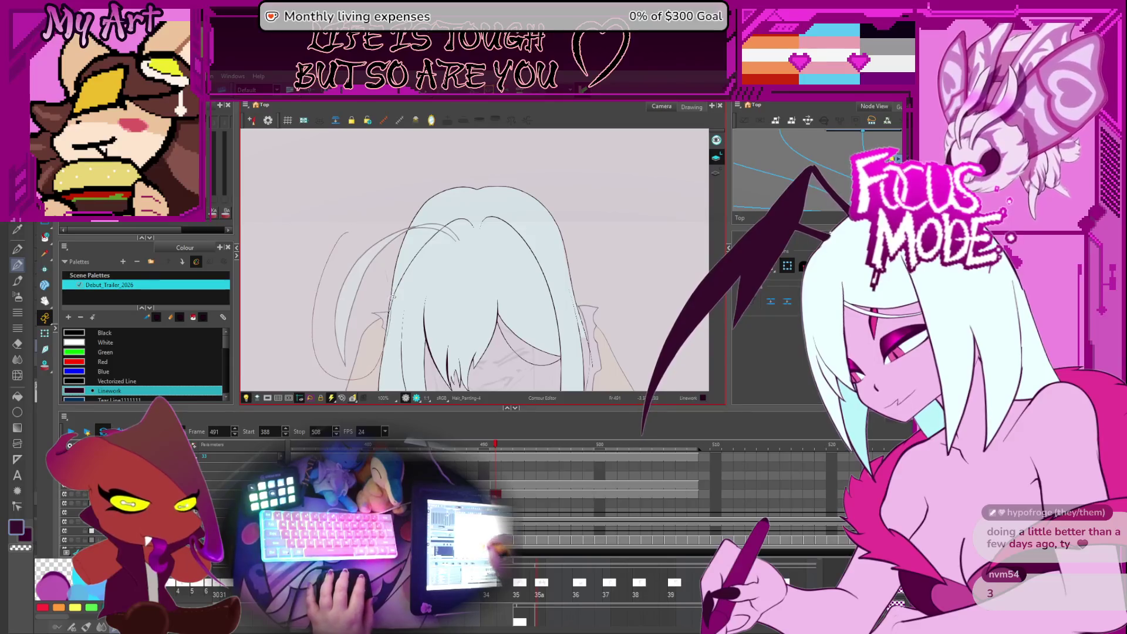
pyautogui.press('/')
pyautogui.press('/')
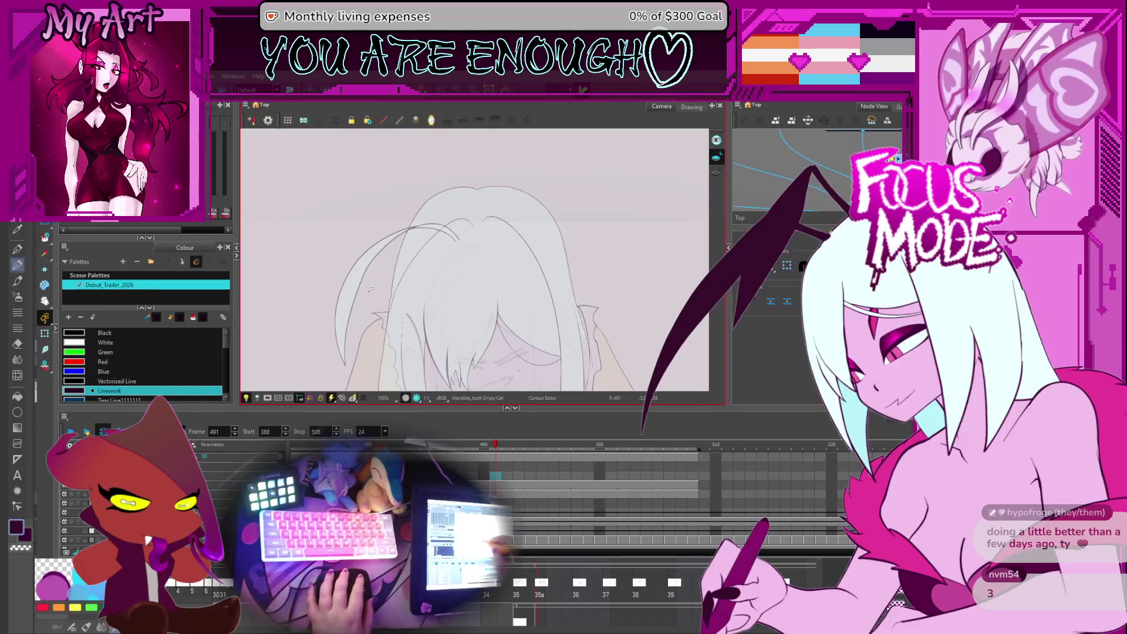
pyautogui.click(497, 486)
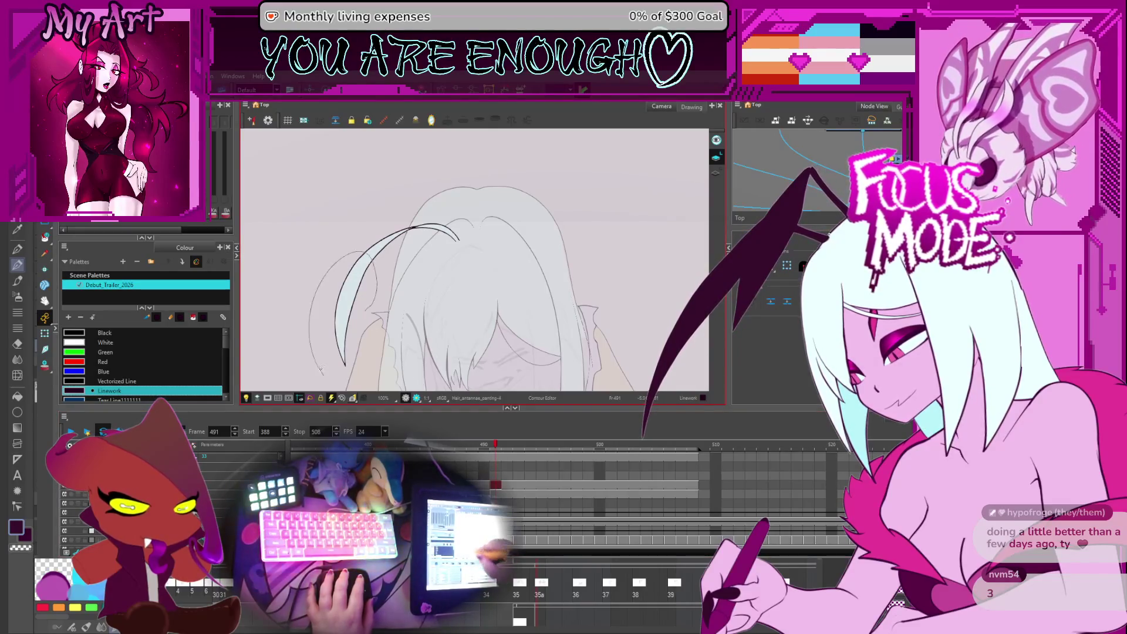
pyautogui.click(377, 226)
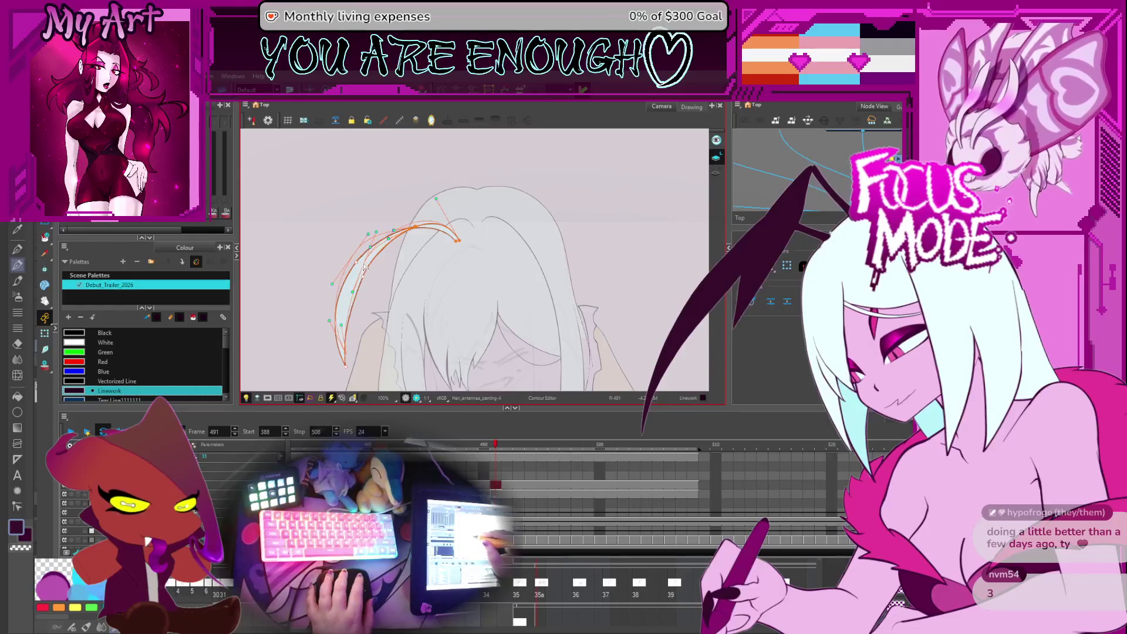
pyautogui.scroll(3, 365, 265)
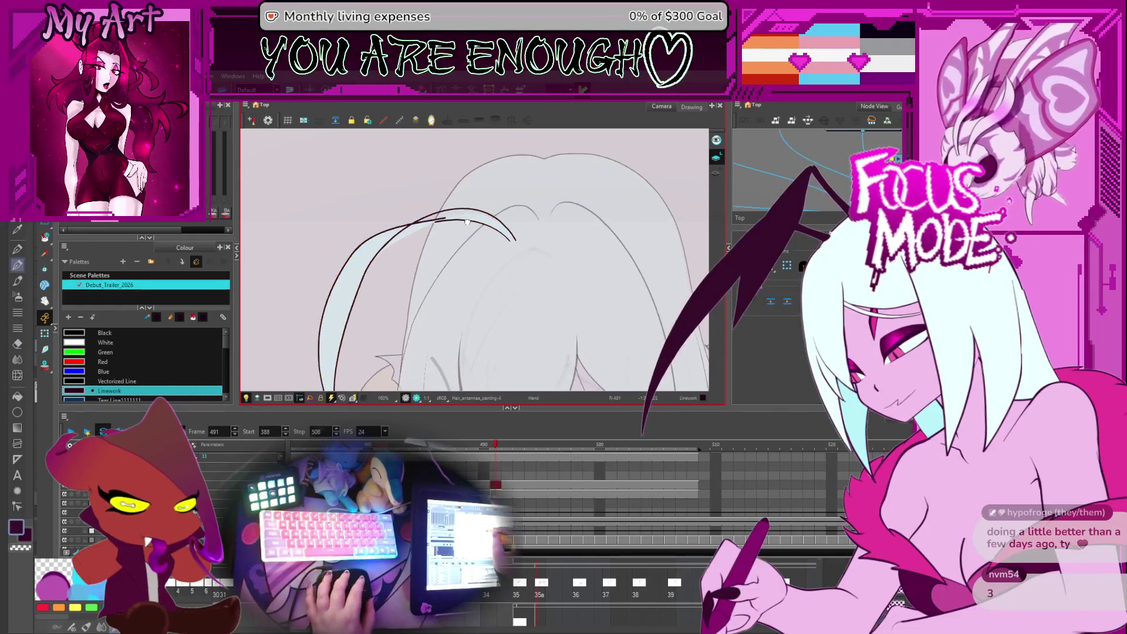
pyautogui.scroll(-3, 390, 200)
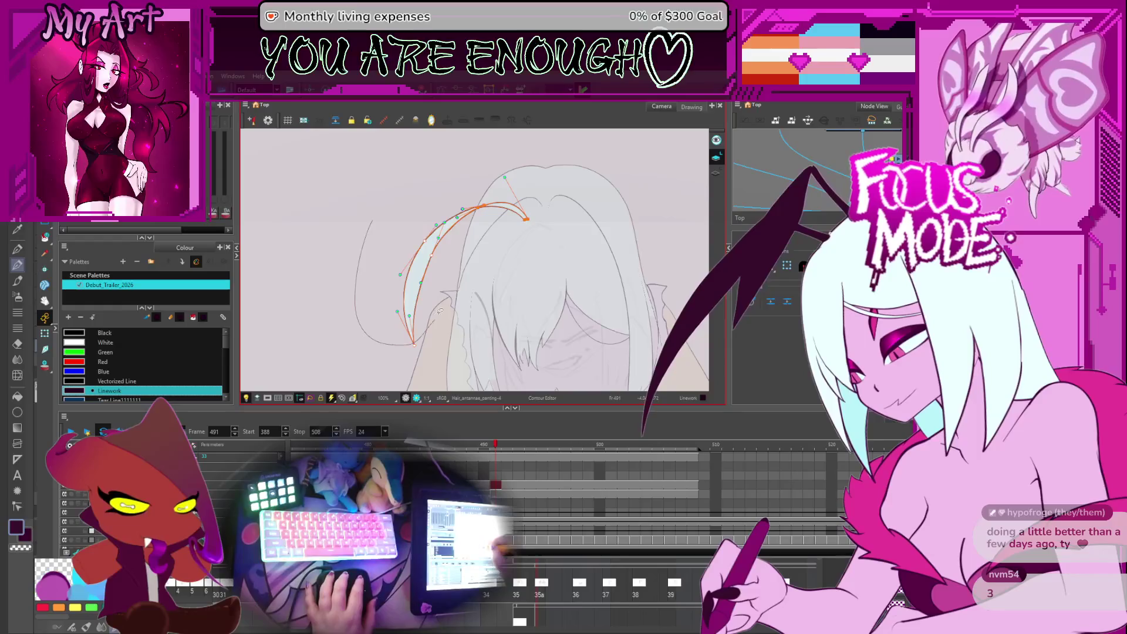
# Step: Adjust the upper points of the antenna strand so it arcs up smoothly
pyautogui.click(786, 267)
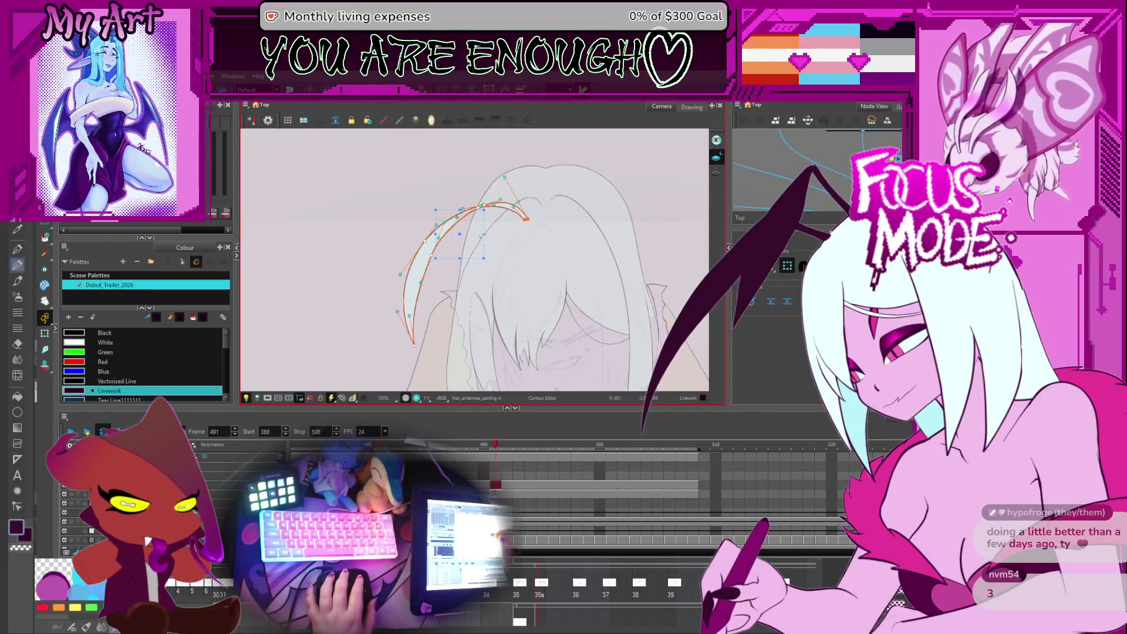
pyautogui.scroll(1, 483, 236)
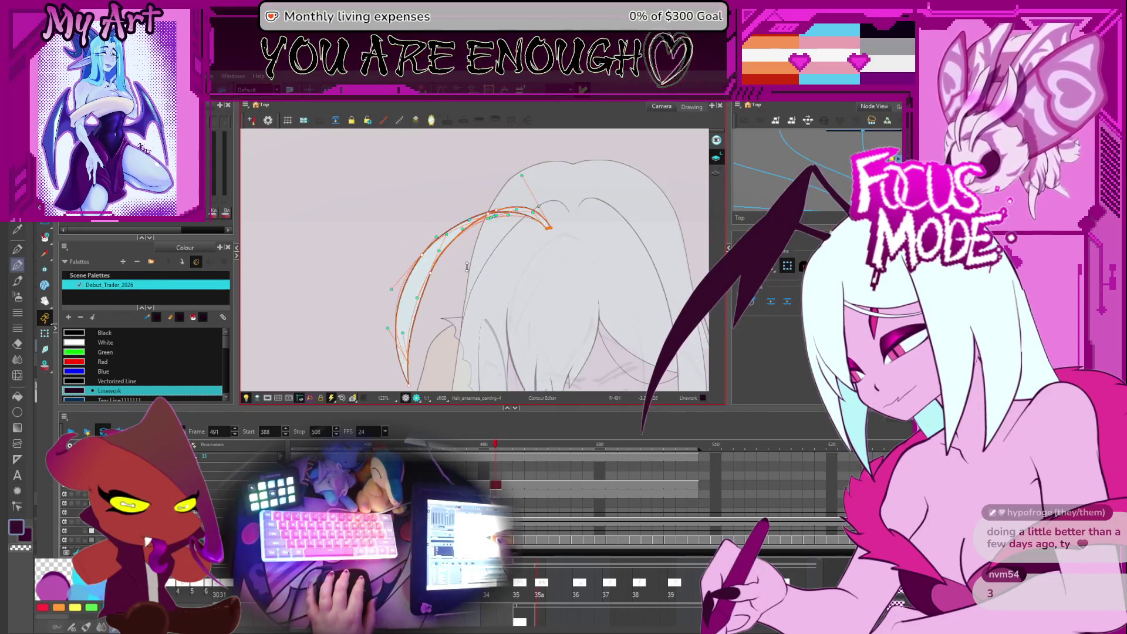
pyautogui.moveTo(440, 220); pyautogui.dragTo(461, 264)
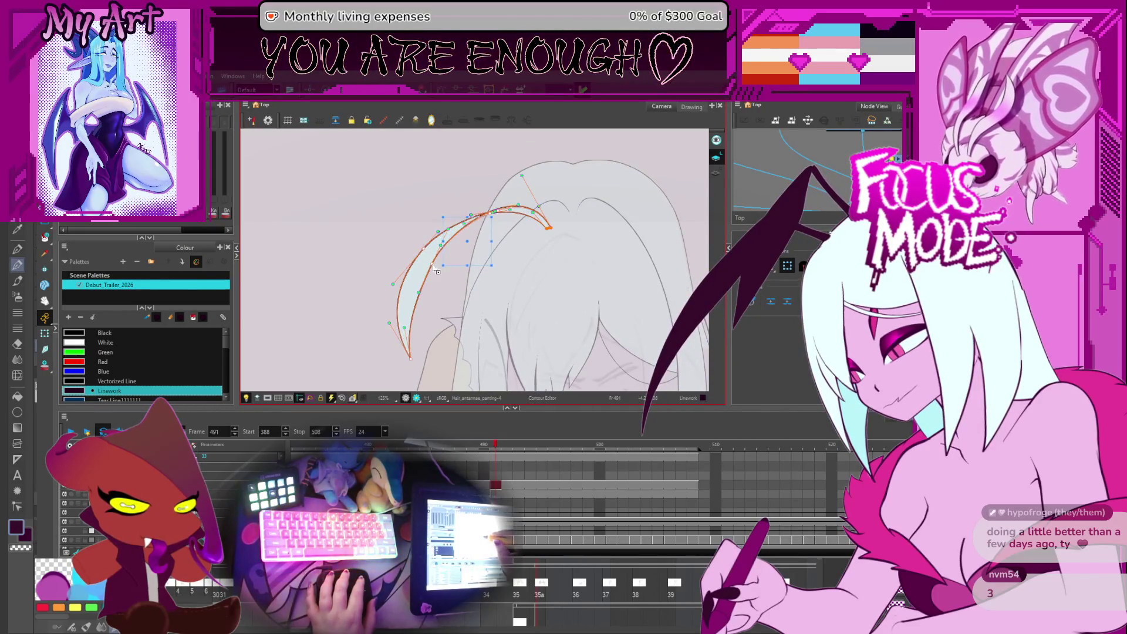
pyautogui.press('Escape')
pyautogui.scroll(1, 487, 205)
pyautogui.scroll(1, 487, 205)
pyautogui.click(489, 212)
pyautogui.scroll(1, 502, 220)
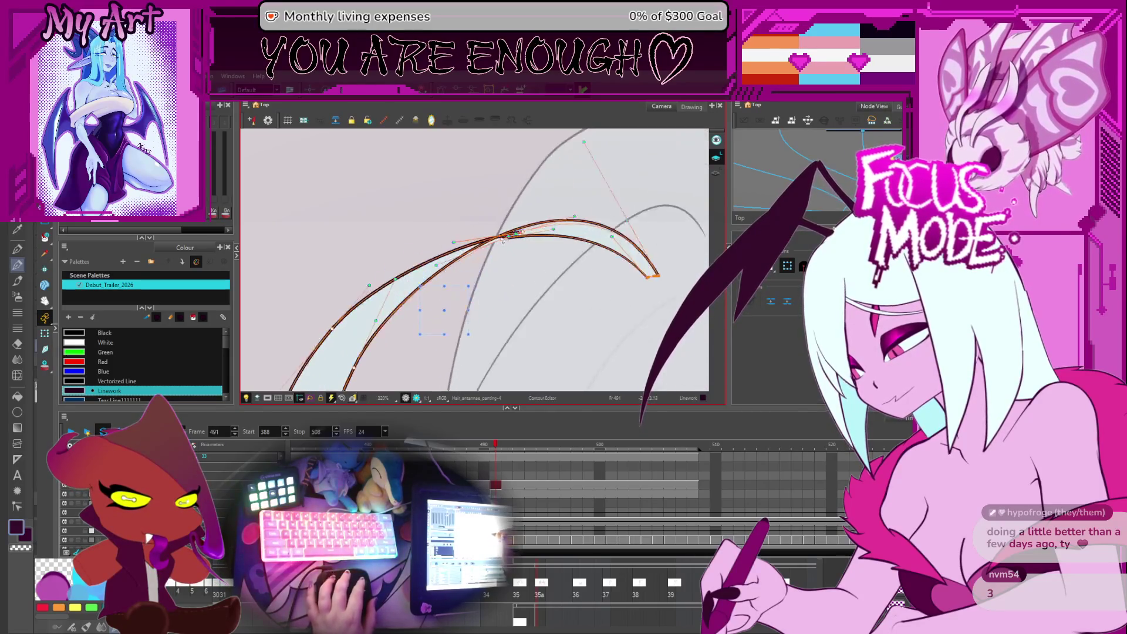
pyautogui.scroll(1, 519, 229)
pyautogui.scroll(1, 537, 240)
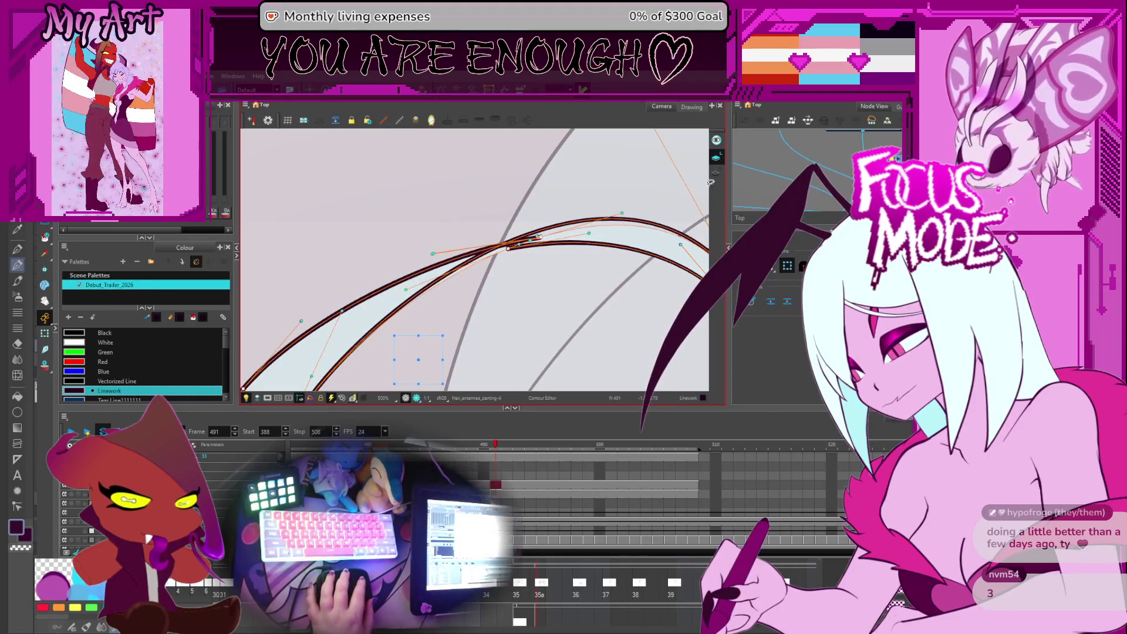
pyautogui.click(457, 229)
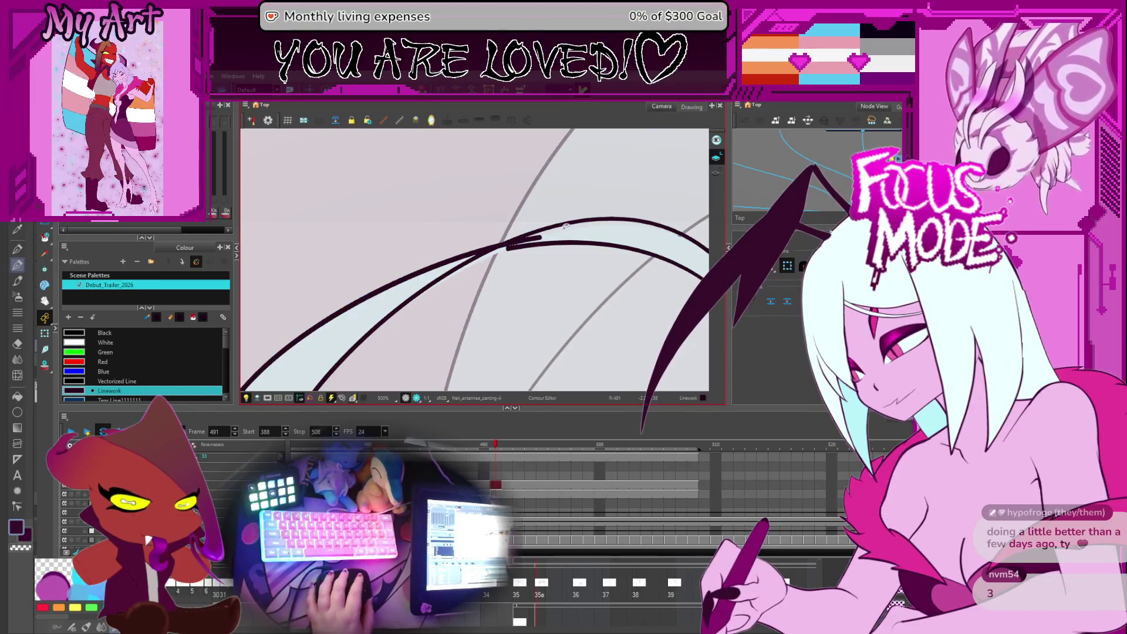
# Step: Select the strand's outline for point editing and follow it along to the curled tip
pyautogui.moveTo(566, 227); pyautogui.dragTo(540, 240)
pyautogui.hotkey('alt', 's')
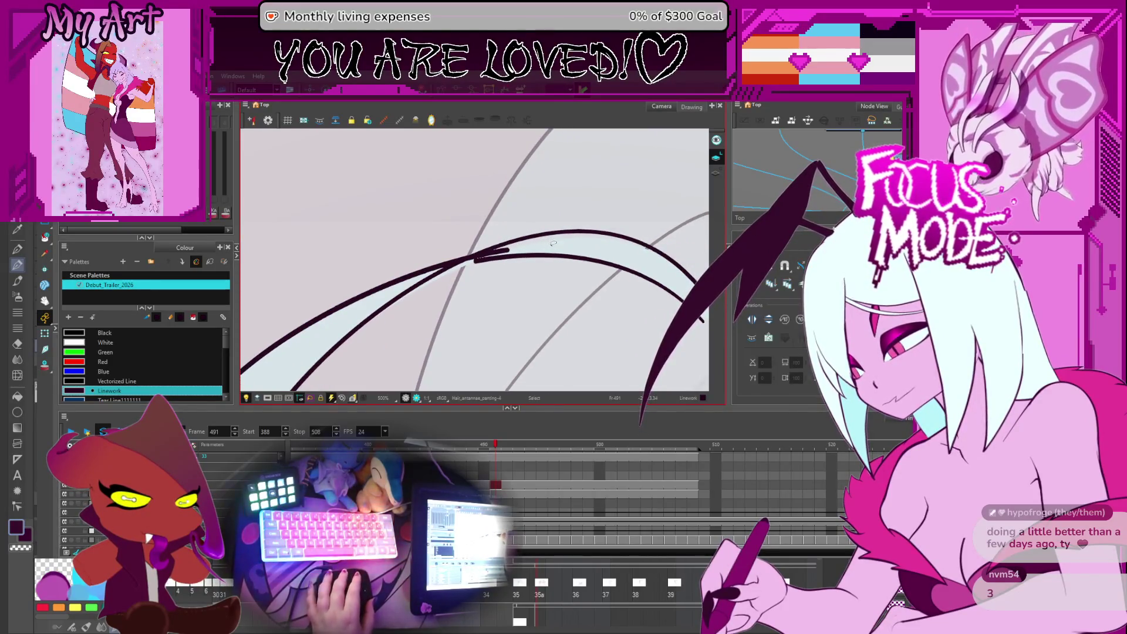
pyautogui.hotkey('alt', 'q')
pyautogui.click(508, 254)
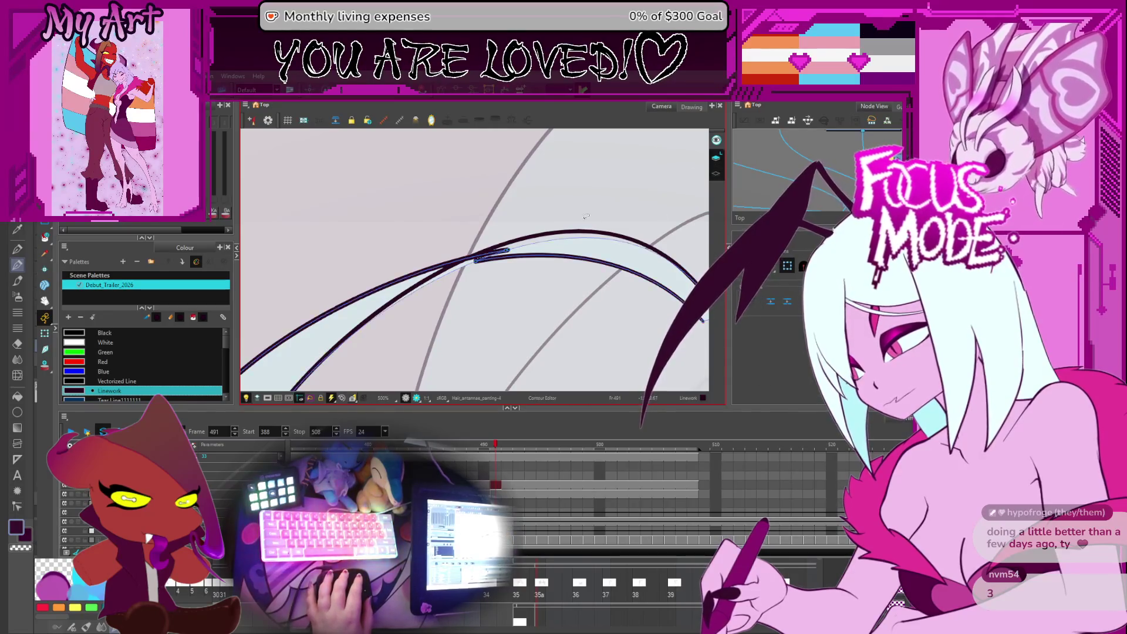
pyautogui.click(508, 254)
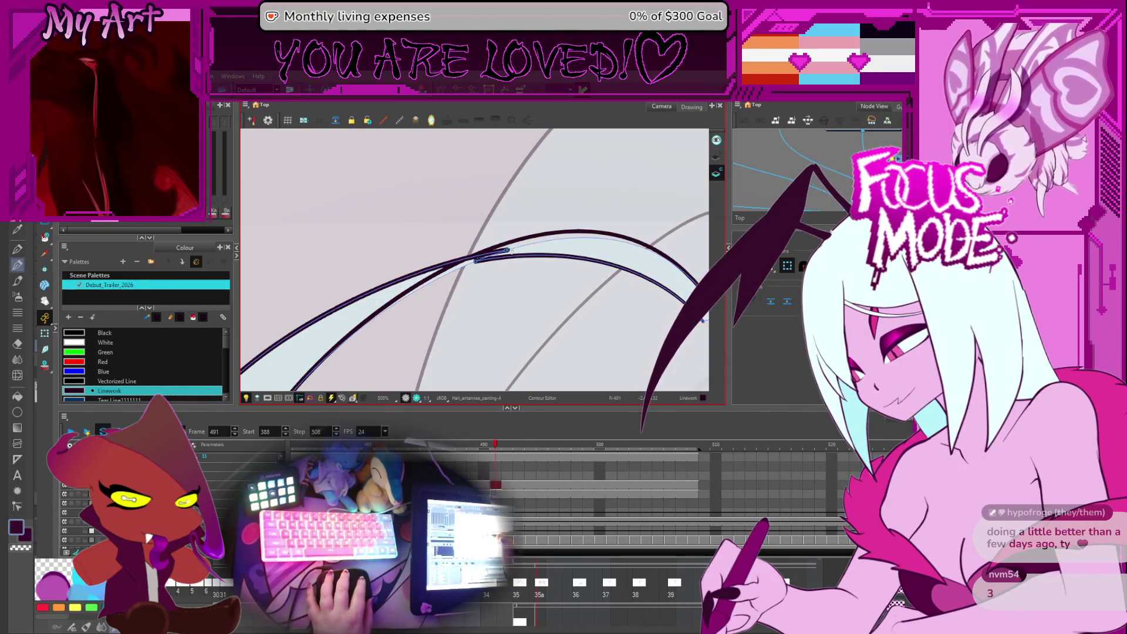
pyautogui.moveTo(572, 262); pyautogui.dragTo(509, 262)
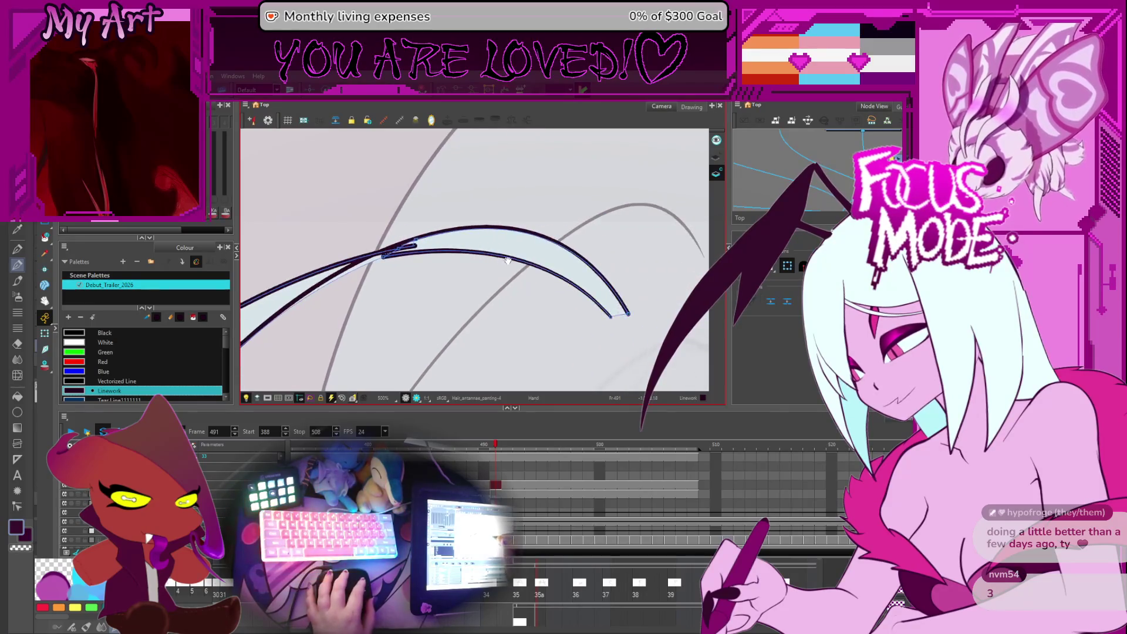
pyautogui.moveTo(416, 240); pyautogui.dragTo(495, 247)
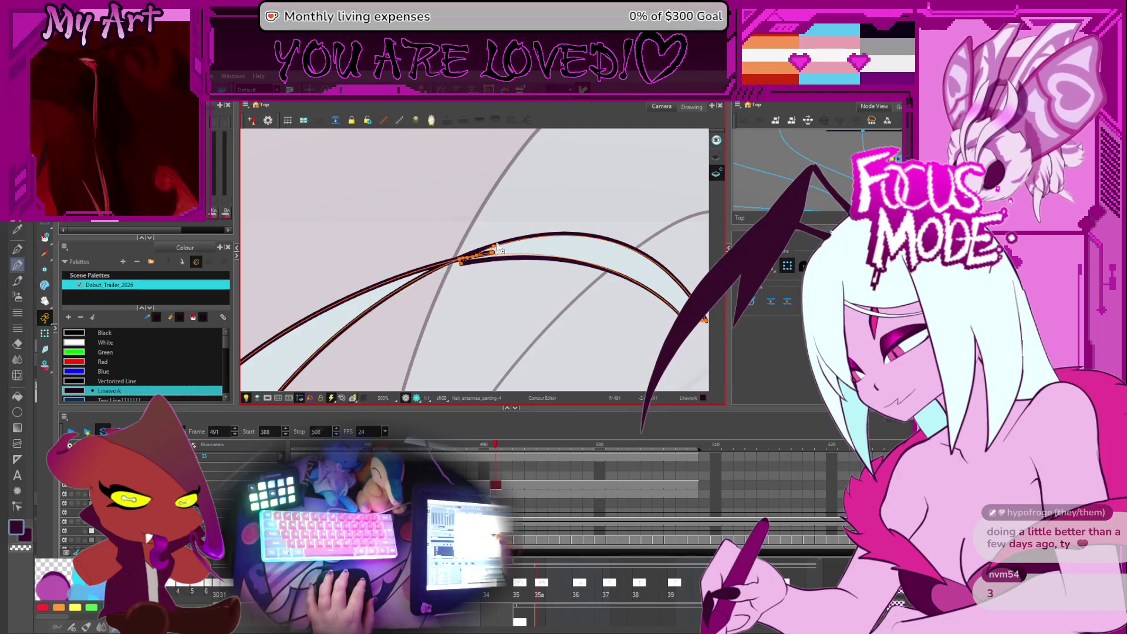
pyautogui.scroll(-3, 494, 249)
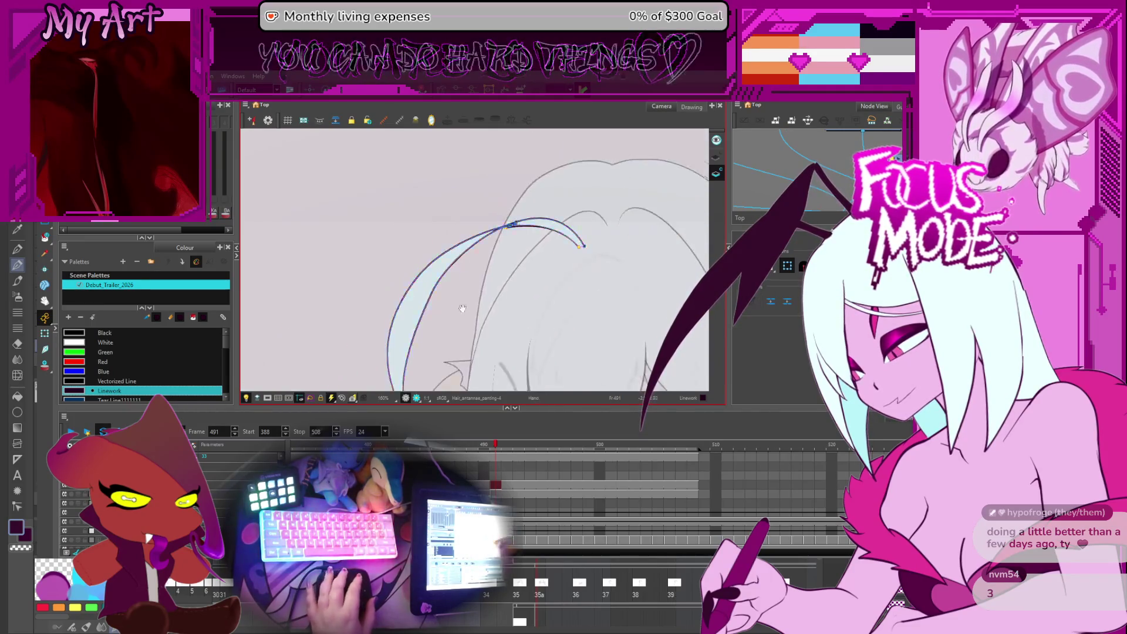
# Step: Select the other antenna stroke and step back through earlier frames
pyautogui.click(458, 233)
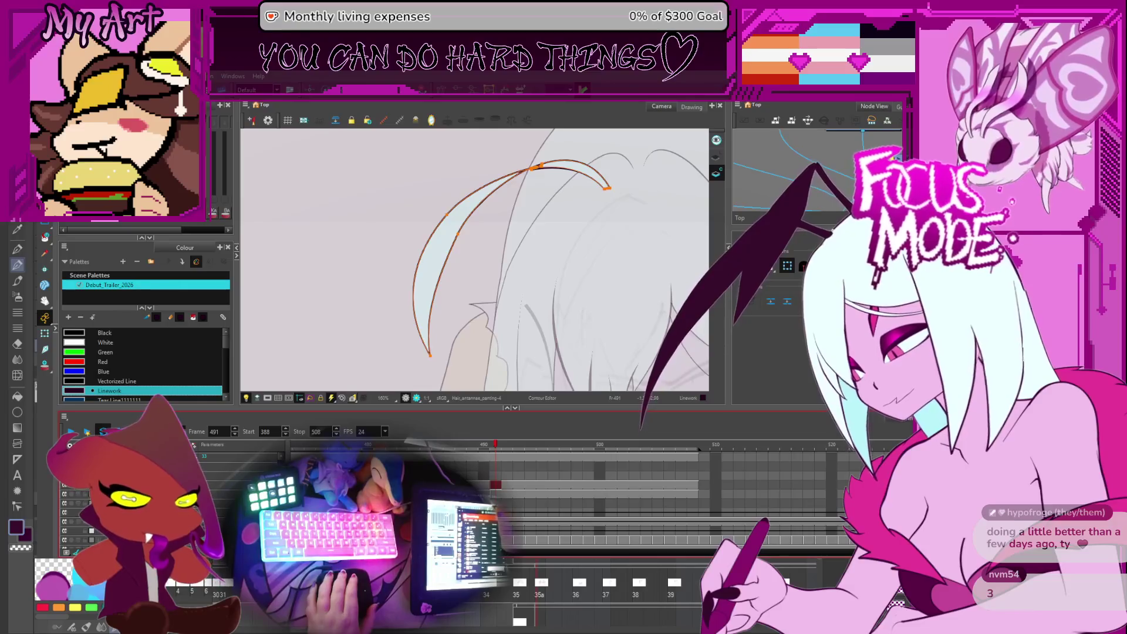
pyautogui.moveTo(562, 302); pyautogui.dragTo(490, 270)
pyautogui.scroll(-2, 491, 269)
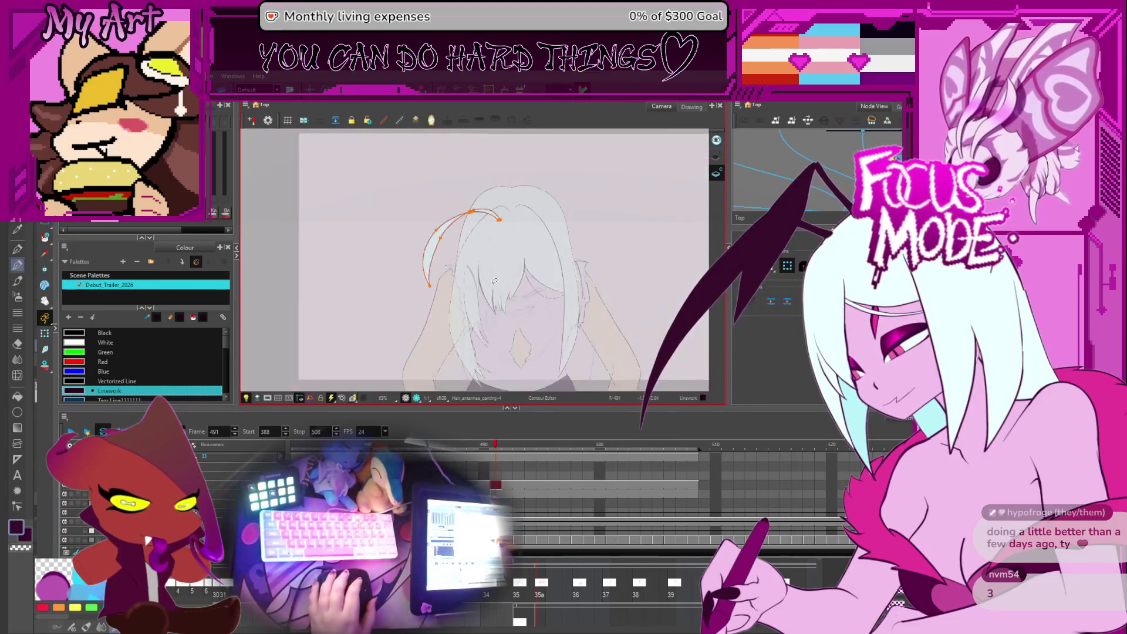
pyautogui.press(',')
pyautogui.press(',')
pyautogui.press(',')
pyautogui.press(',')
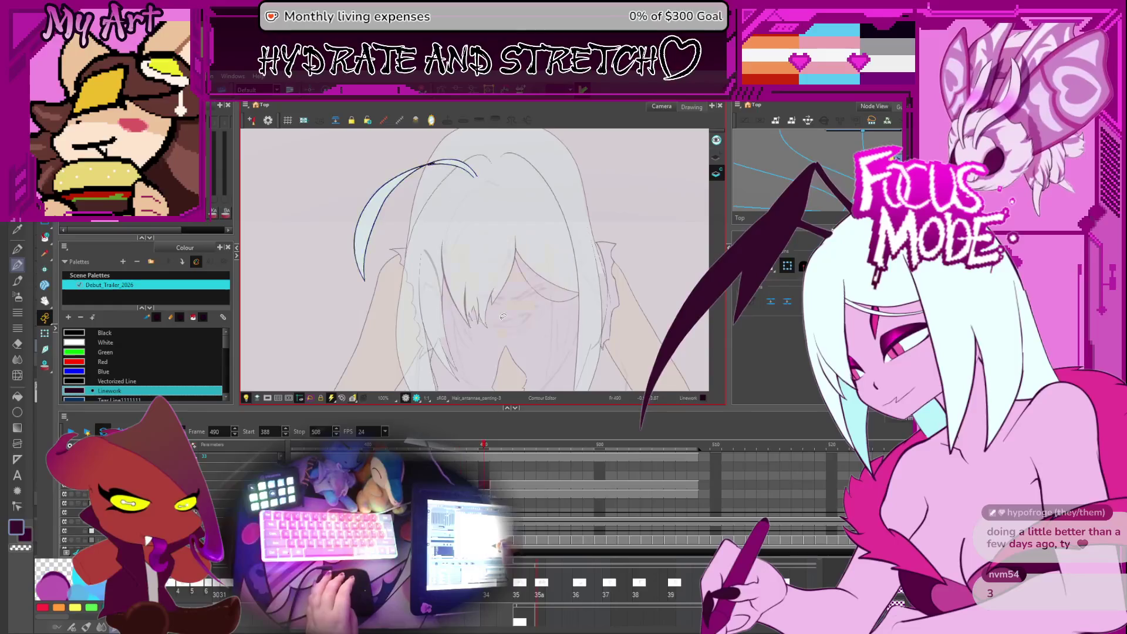
pyautogui.press(',')
# Step: Flip between frames to compare the drawings, ending on frame 471
pyautogui.press('.')
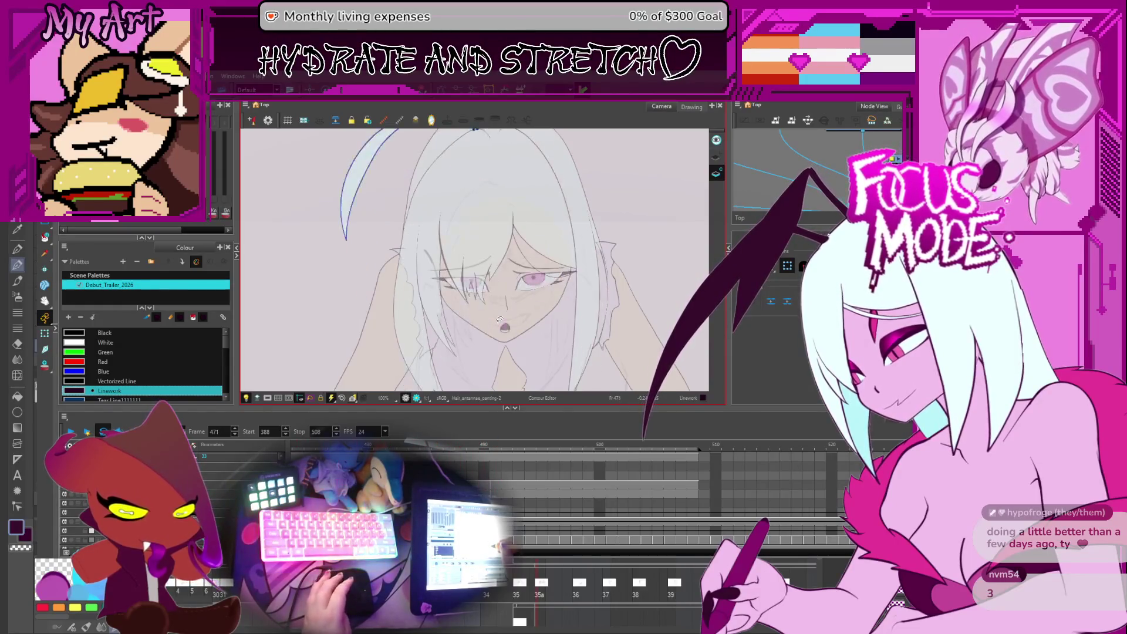
pyautogui.press(',')
pyautogui.moveTo(477, 279); pyautogui.dragTo(533, 280)
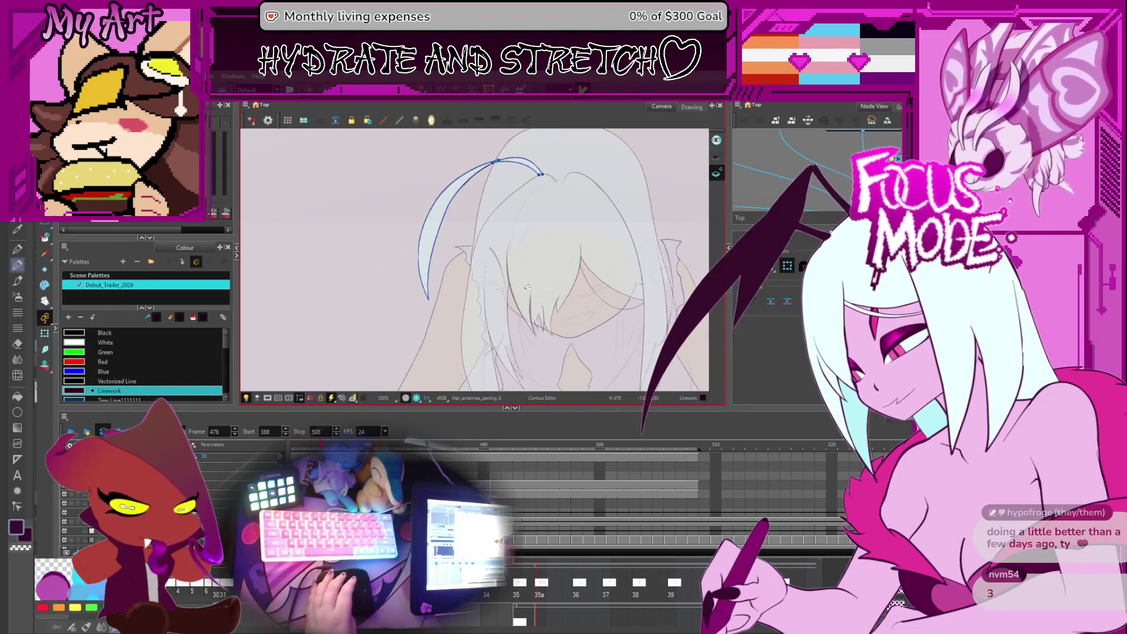
pyautogui.press(',')
pyautogui.press(',')
pyautogui.press(',')
pyautogui.scroll(-3, 526, 287)
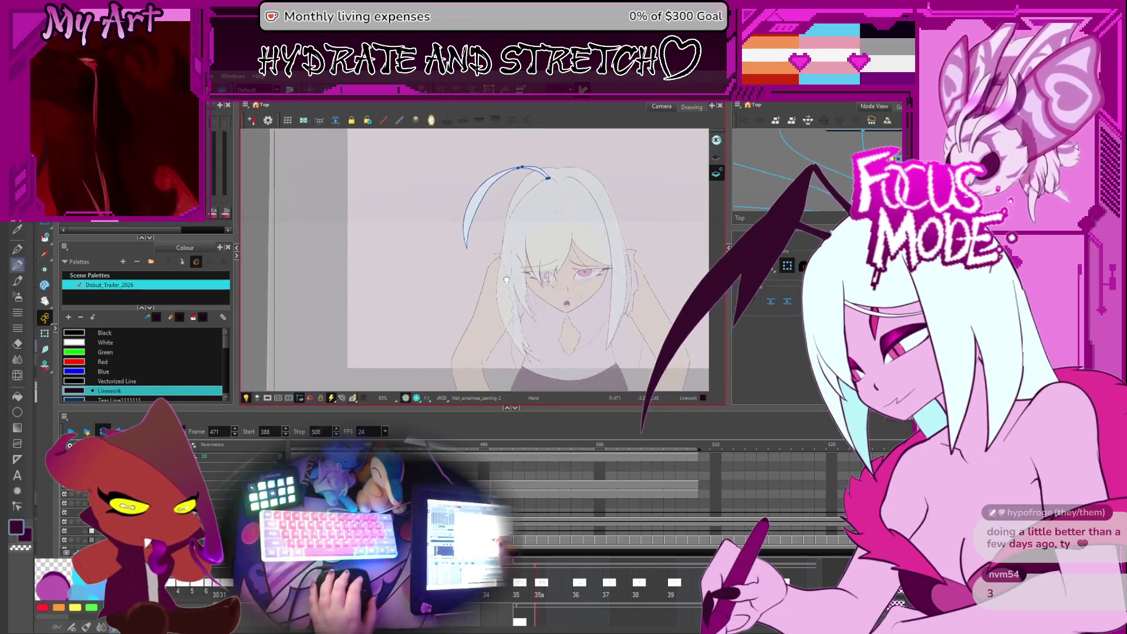
pyautogui.hscroll(-5, 533, 494)
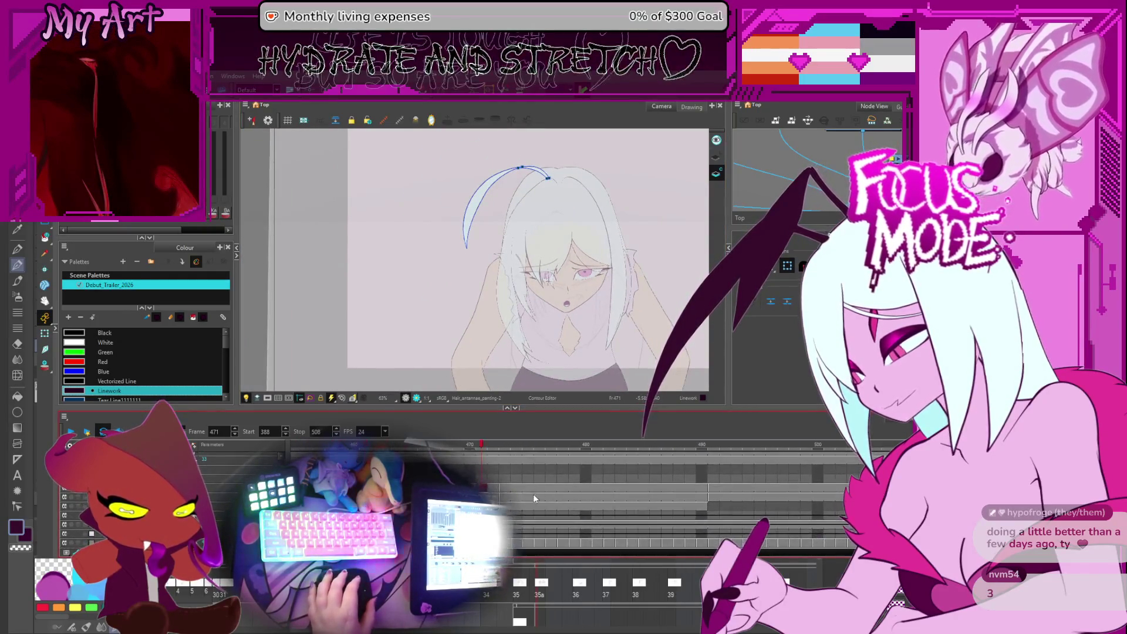
# Step: Select the head drawing on frame 472 and check it against frames 491 and 471
pyautogui.moveTo(612, 256); pyautogui.dragTo(549, 275)
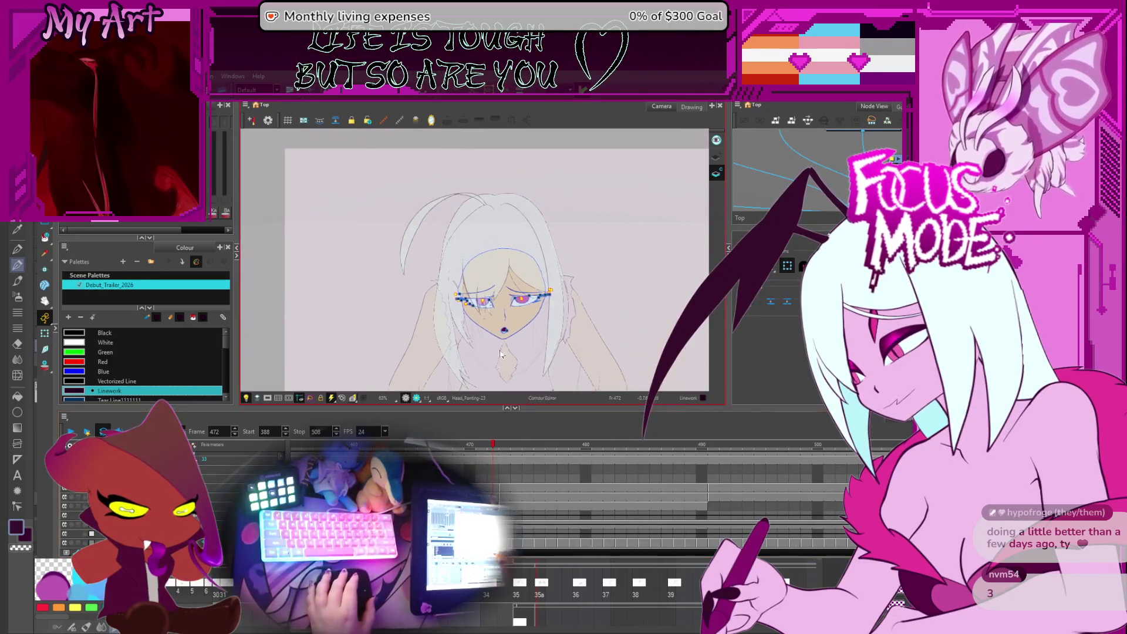
pyautogui.hotkey('alt', 's')
pyautogui.click(549, 275)
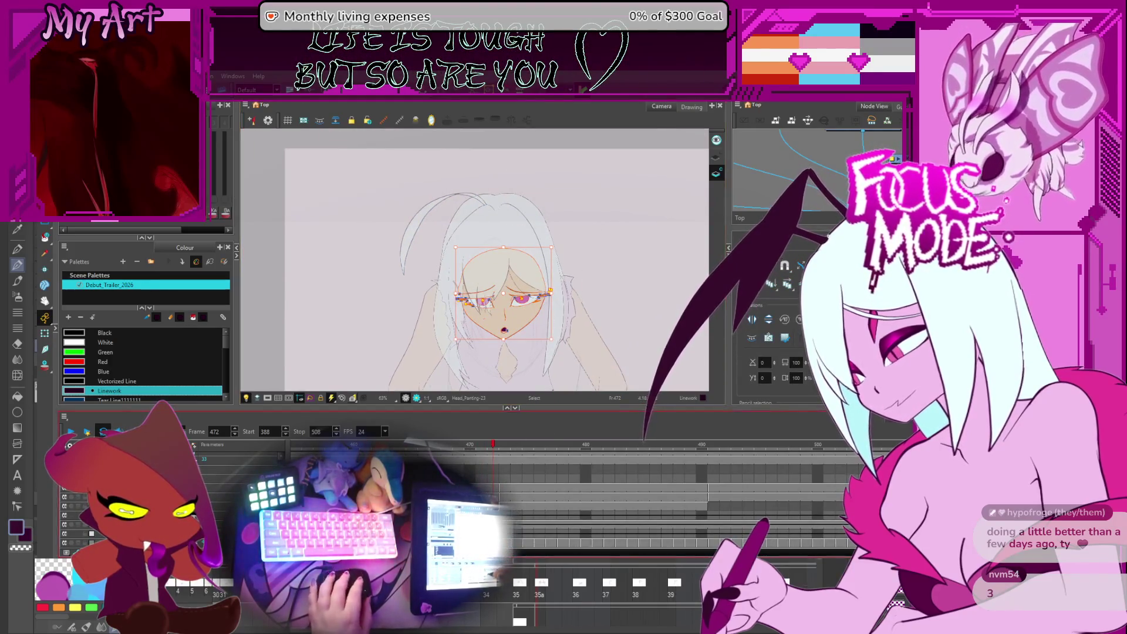
pyautogui.click(713, 506)
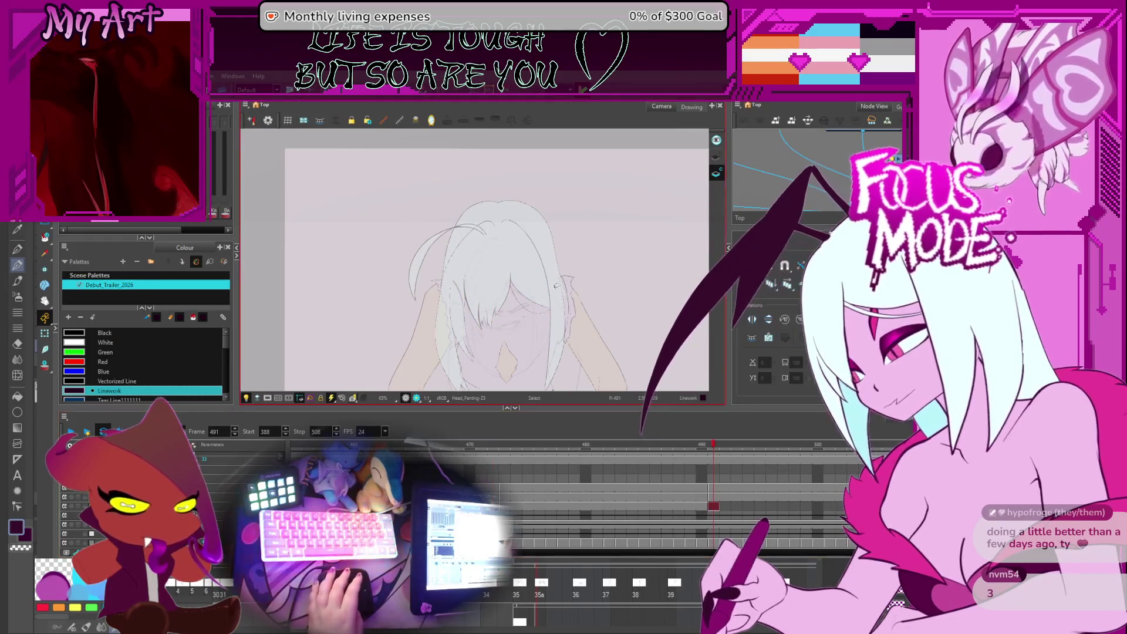
pyautogui.press(',')
pyautogui.press(',')
pyautogui.press(',')
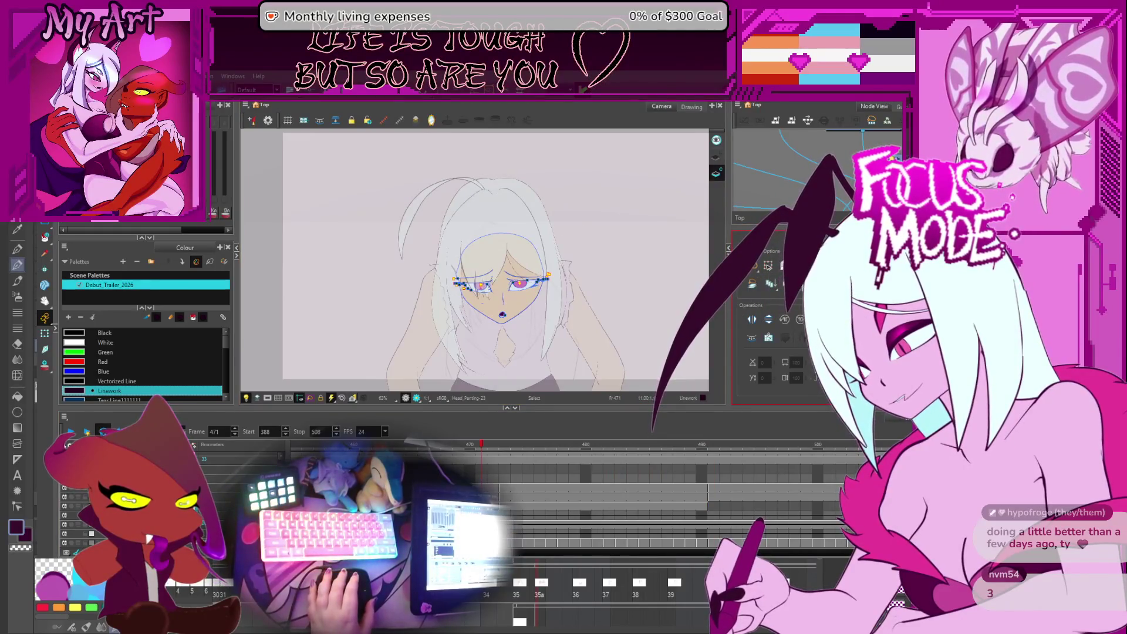
# Step: Select the whole face drawing on frame 491, clear it, and hide the face fill and open mouth
pyautogui.moveTo(423, 343); pyautogui.dragTo(559, 205)
pyautogui.press('.')
pyautogui.press('.')
pyautogui.press('.')
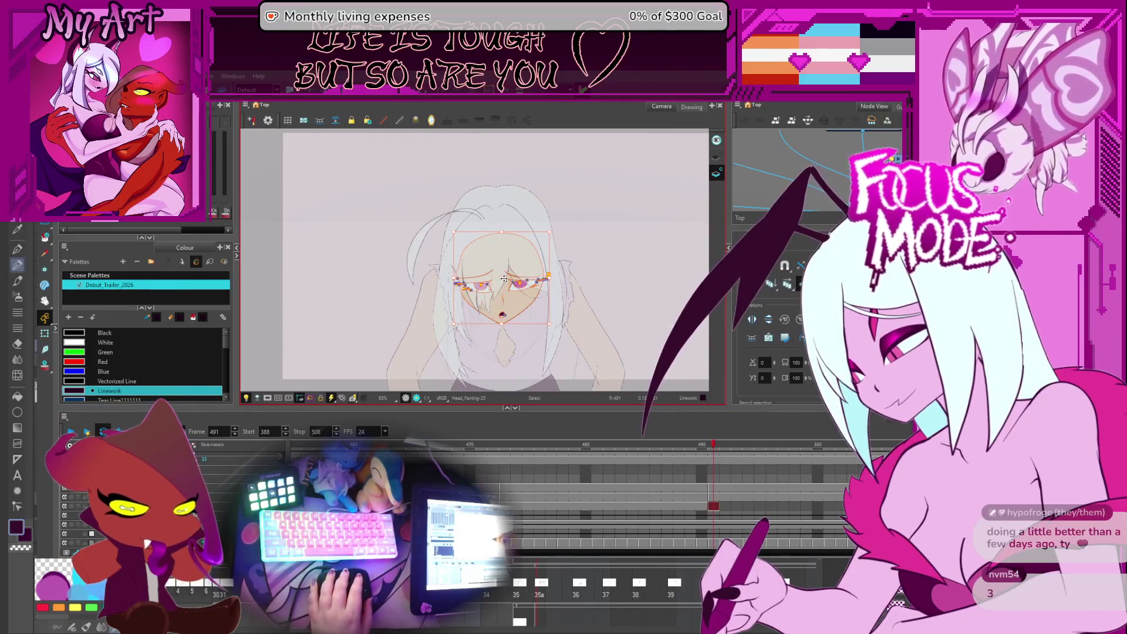
pyautogui.click(502, 319)
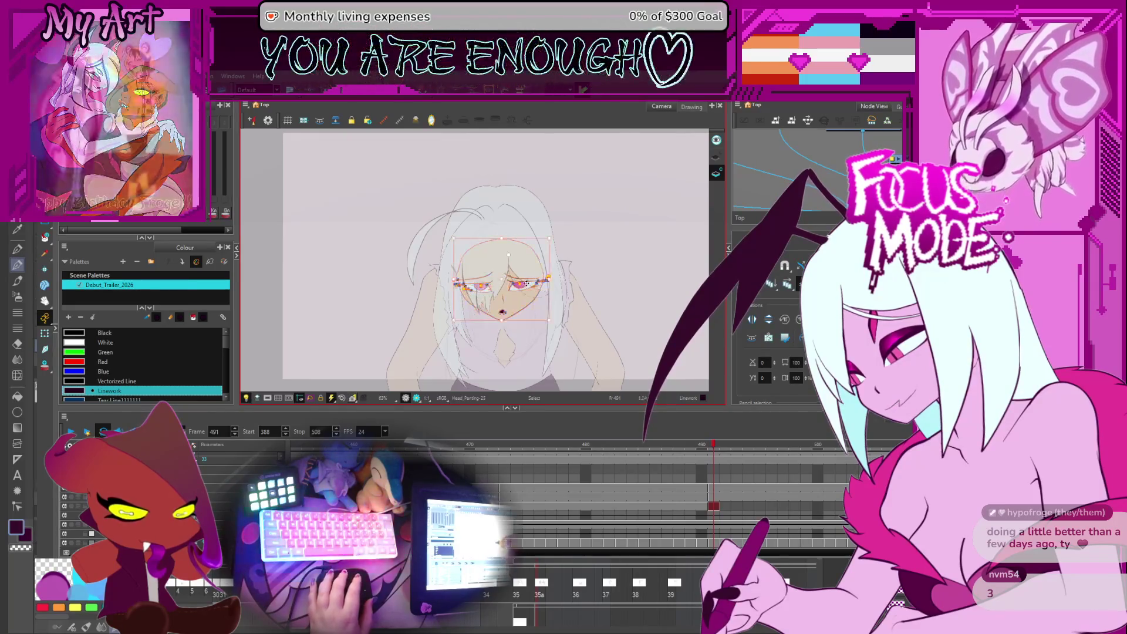
pyautogui.scroll(2, 497, 315)
pyautogui.scroll(1, 492, 308)
pyautogui.scroll(1, 490, 306)
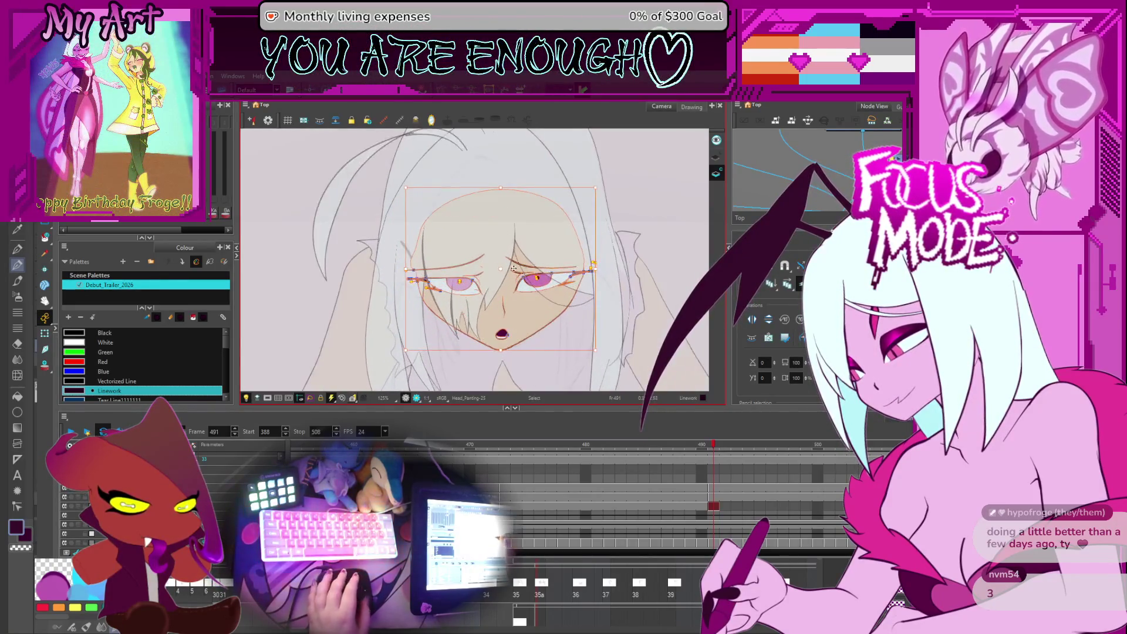
pyautogui.scroll(1, 487, 305)
pyautogui.moveTo(486, 304); pyautogui.dragTo(479, 325)
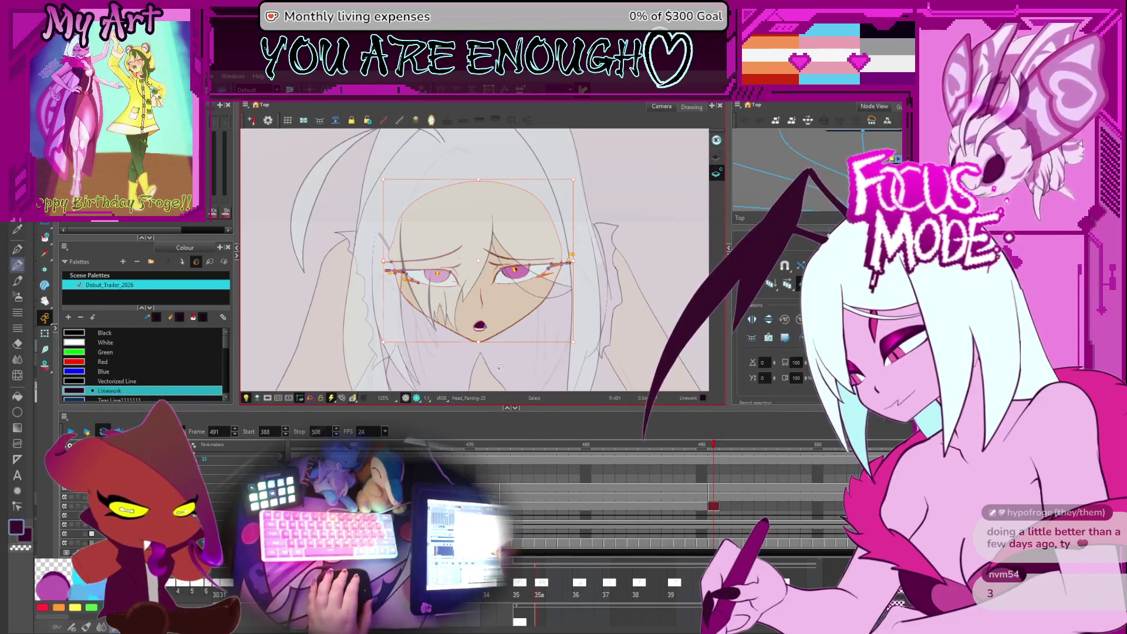
pyautogui.press('Escape')
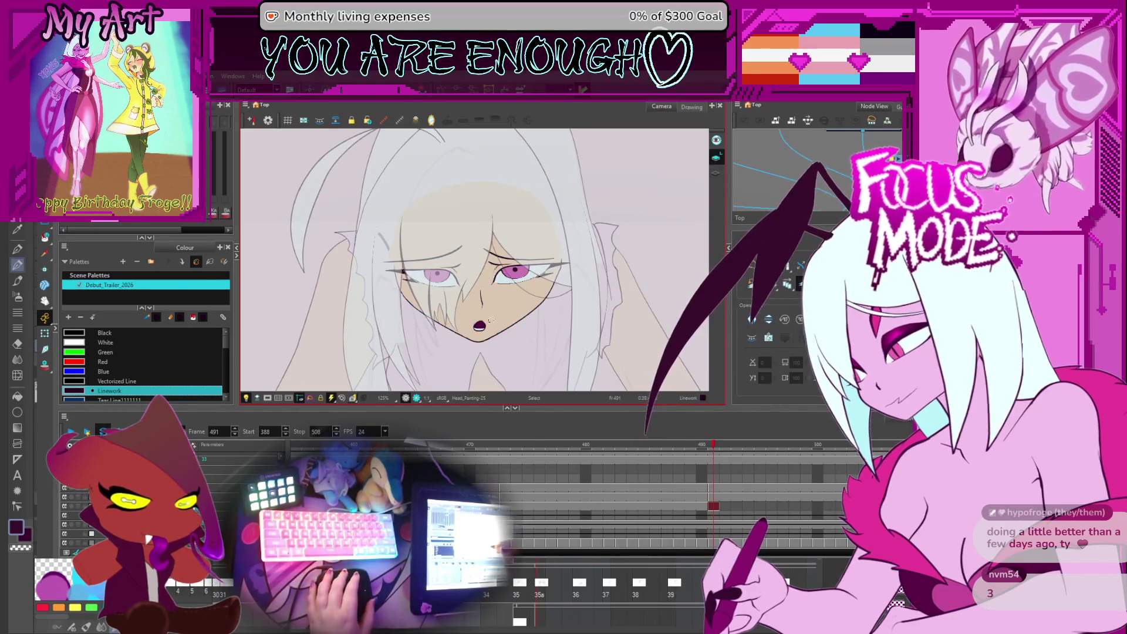
pyautogui.hotkey('ctrl', 'z')
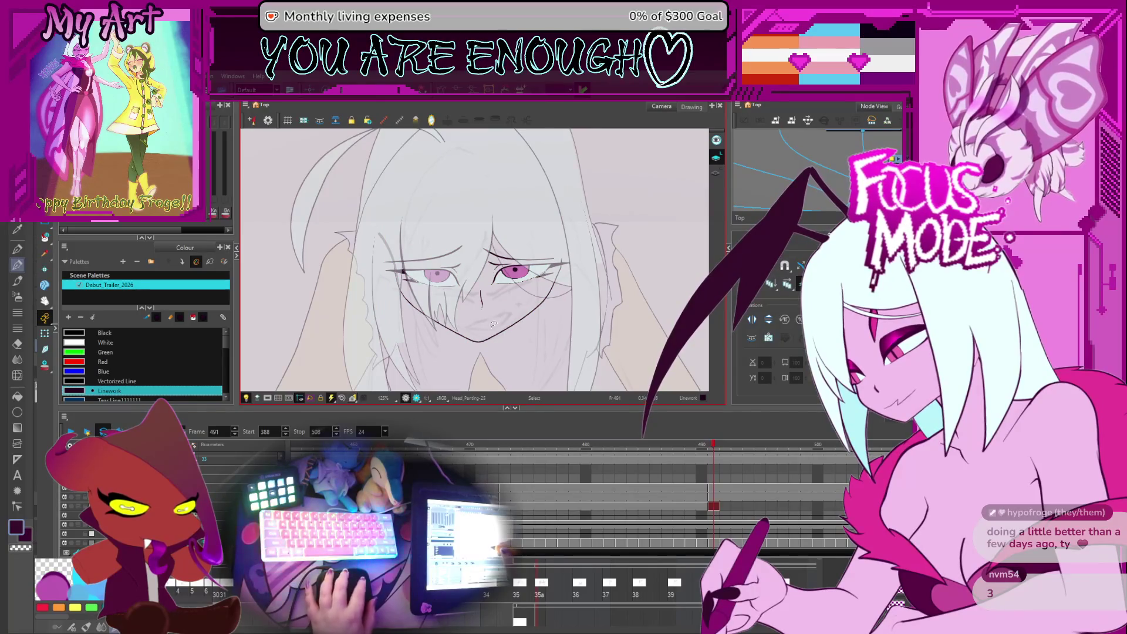
pyautogui.scroll(3, 494, 324)
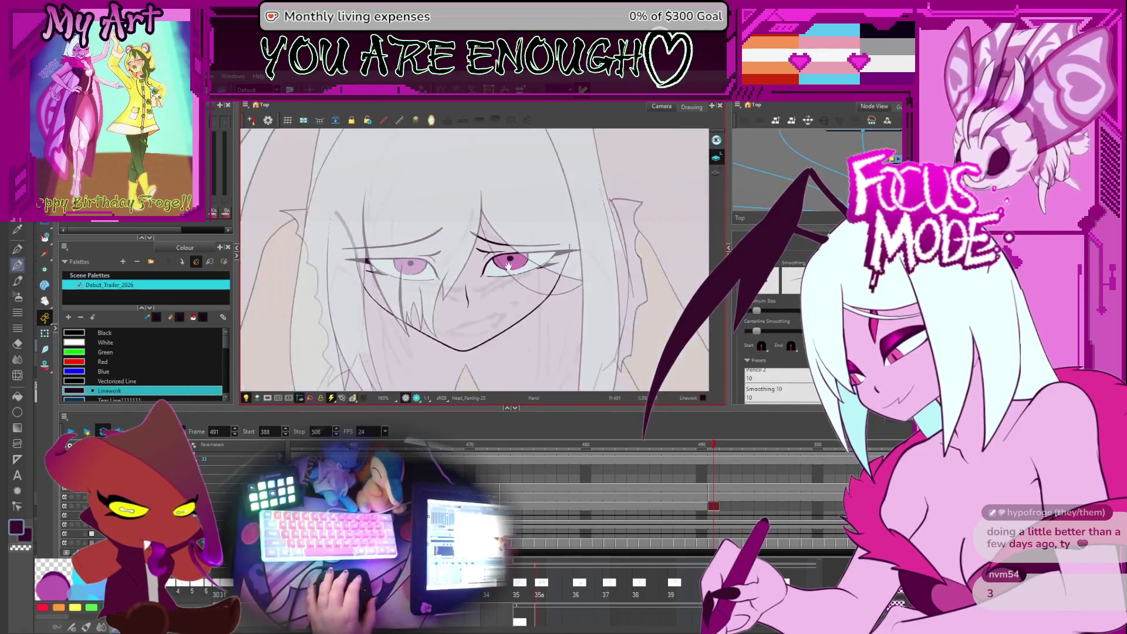
# Step: Zoom in and rotate the canvas to angle the dark jaw line for redrawing
pyautogui.moveTo(494, 325); pyautogui.dragTo(505, 316)
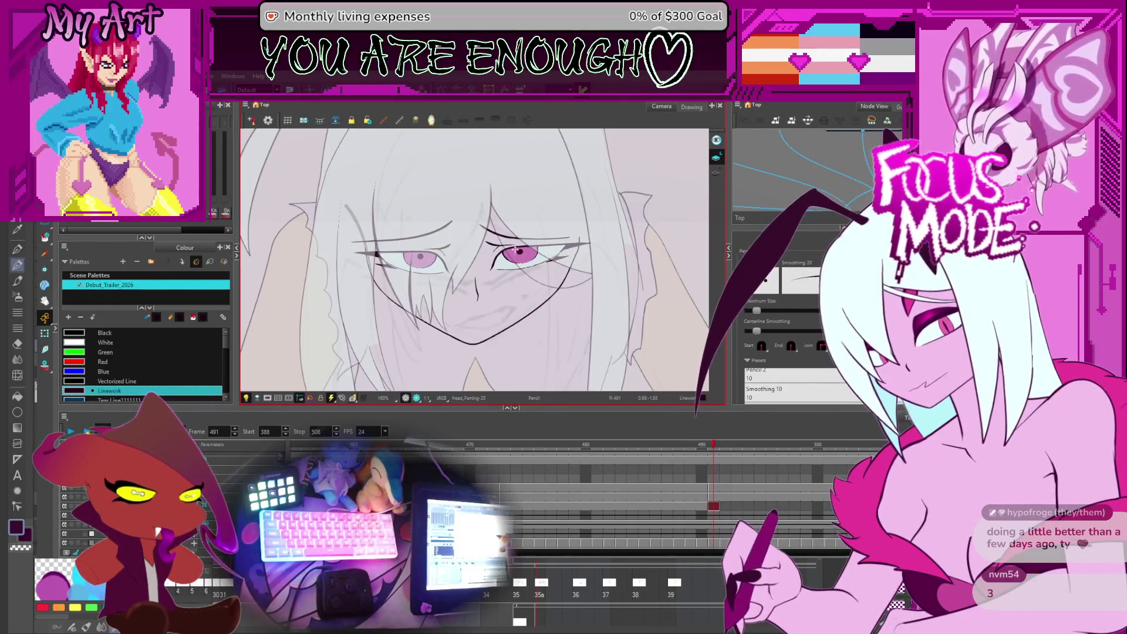
pyautogui.press('2')
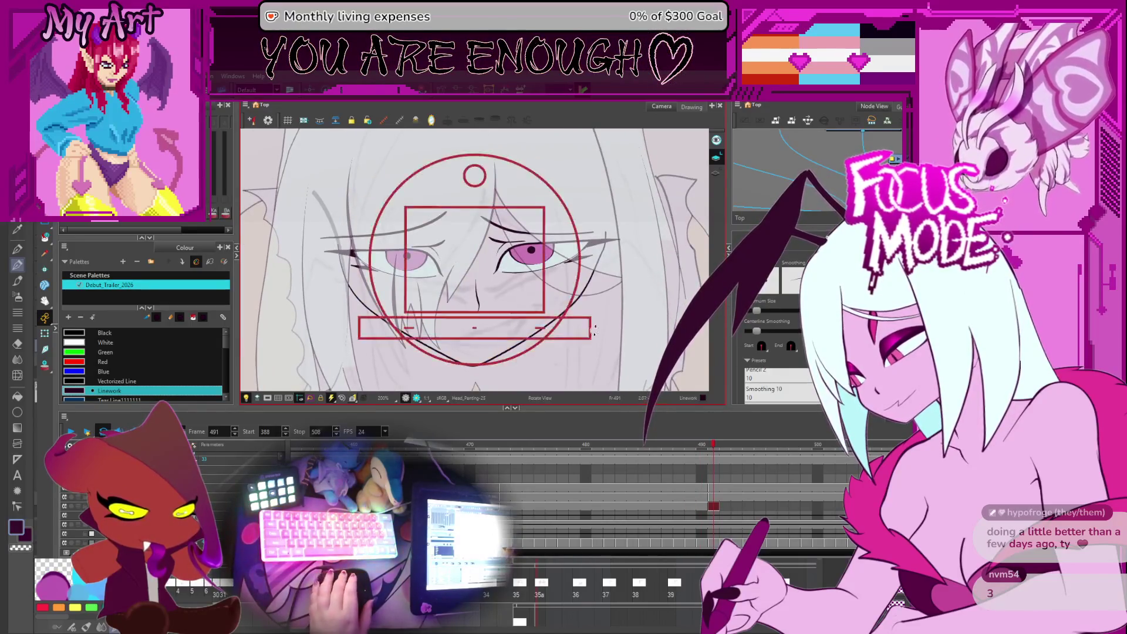
pyautogui.moveTo(516, 323); pyautogui.dragTo(602, 275)
pyautogui.scroll(2, 494, 334)
pyautogui.scroll(1, 470, 326)
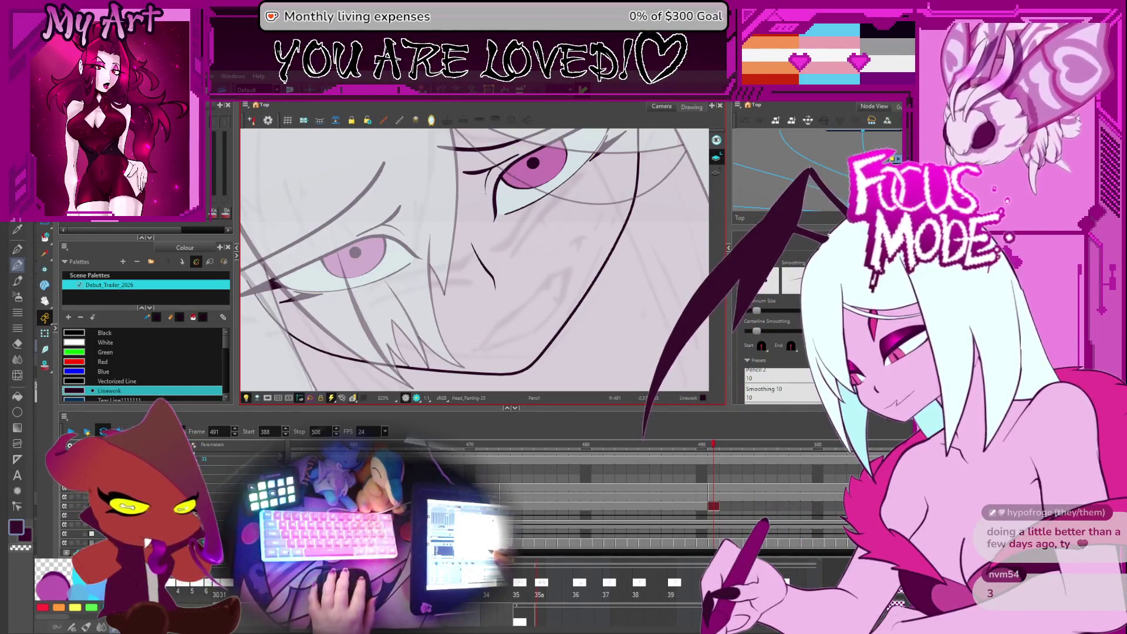
pyautogui.moveTo(494, 339); pyautogui.dragTo(462, 330)
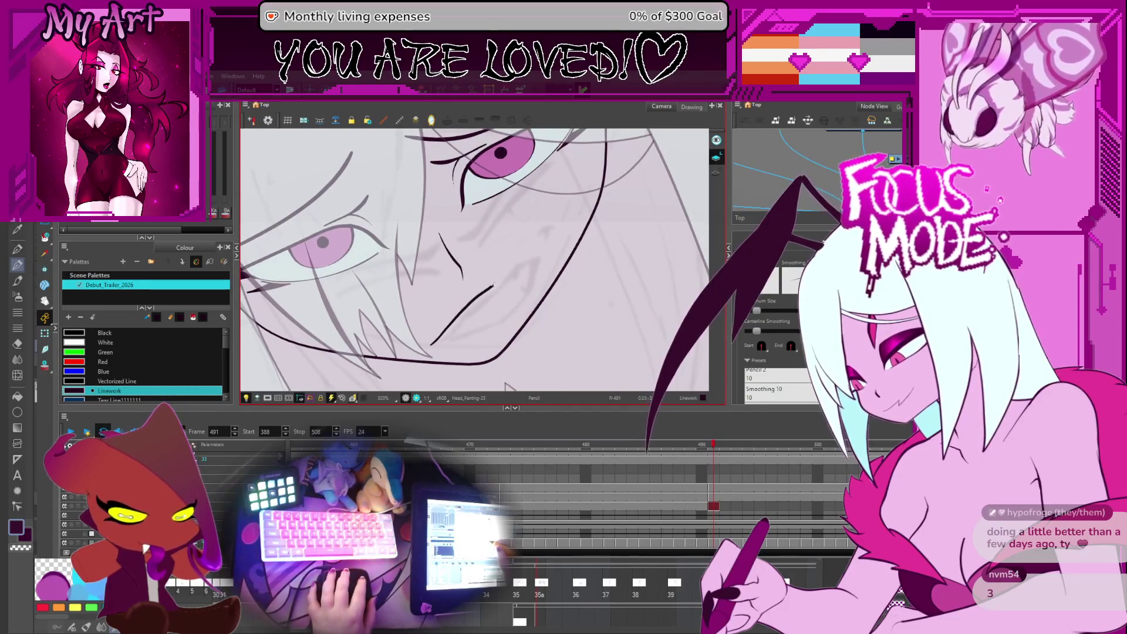
# Step: Straighten the canvas view over the chin and select the chin stroke
pyautogui.press('1')
pyautogui.press('1')
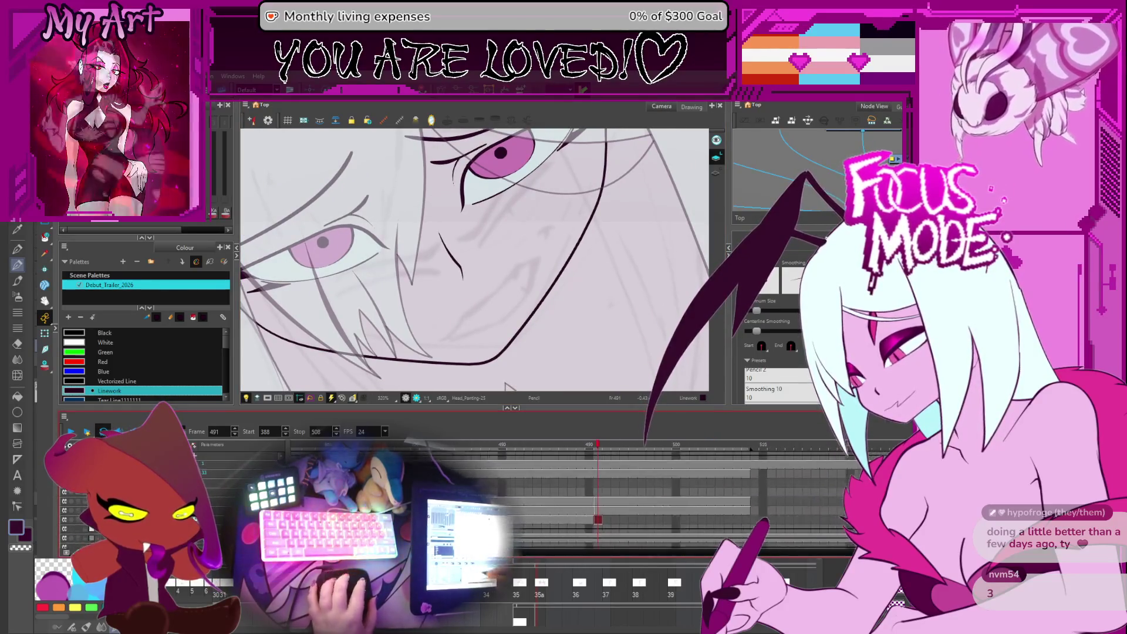
pyautogui.press('1')
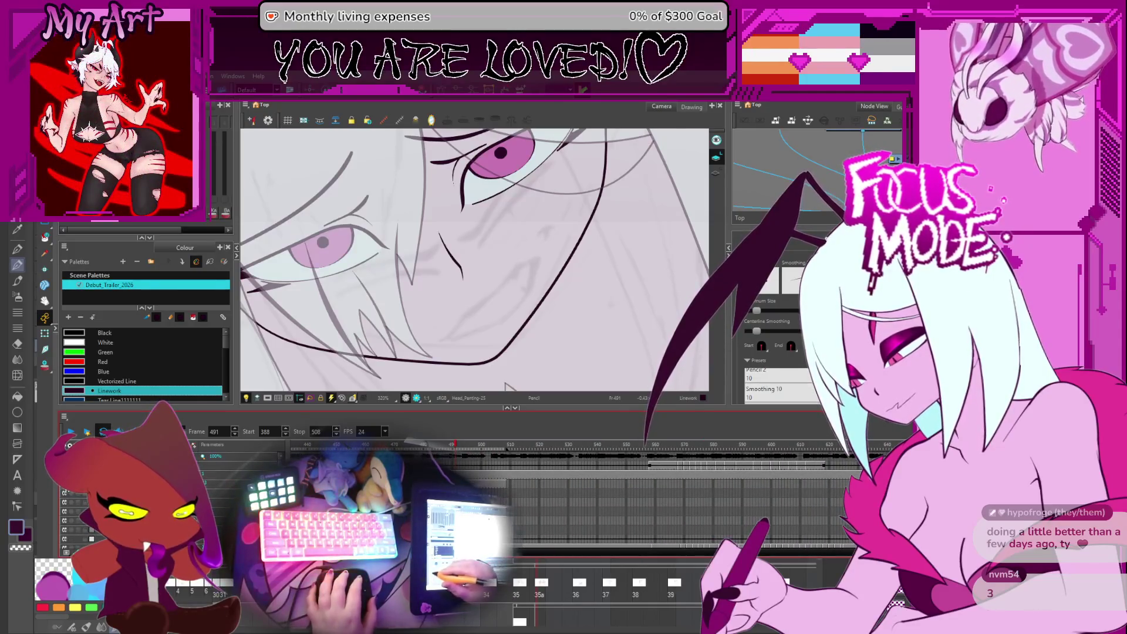
pyautogui.press('x')
pyautogui.moveTo(505, 307); pyautogui.dragTo(548, 303)
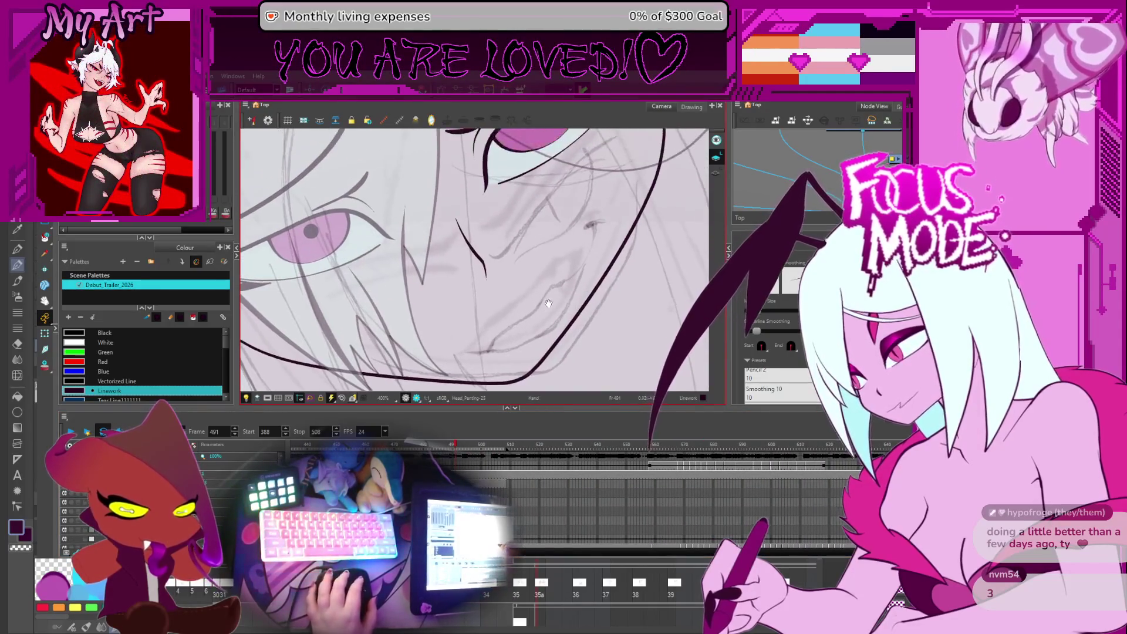
pyautogui.press('2')
pyautogui.moveTo(493, 256); pyautogui.dragTo(497, 295)
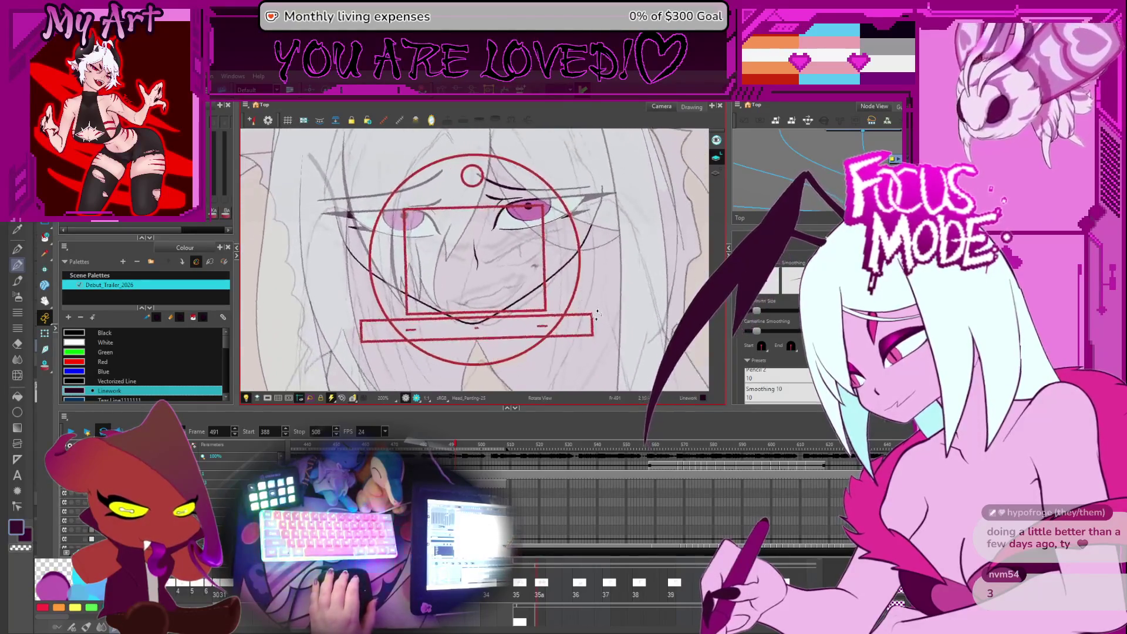
pyautogui.hotkey('alt', 's')
pyautogui.click(493, 357)
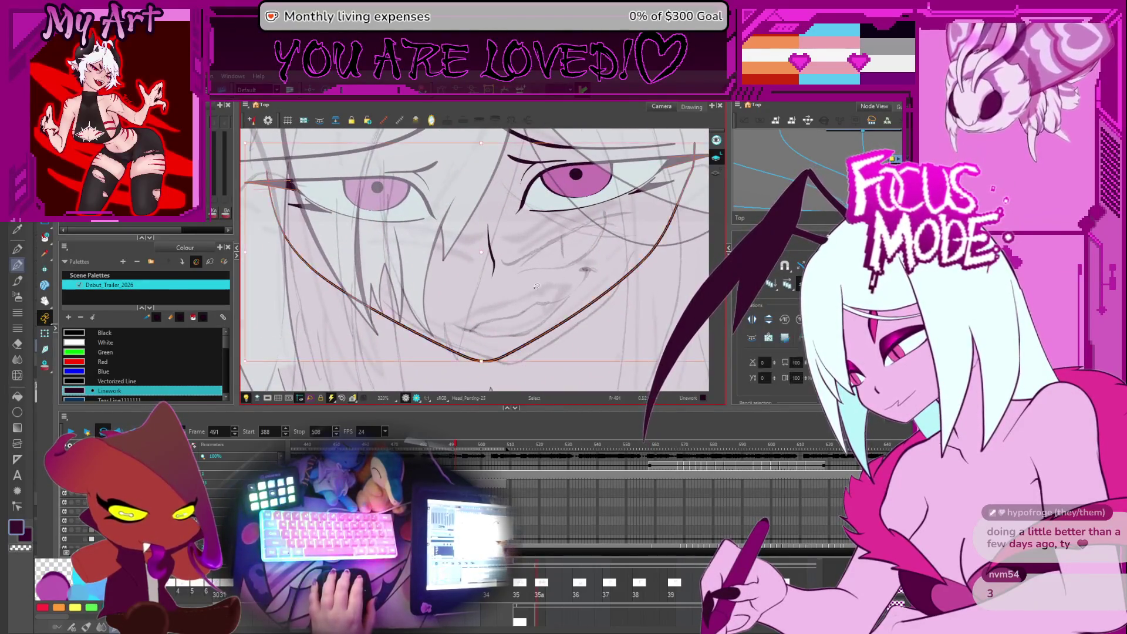
# Step: Switch to the Sketch-33 drawing and reshape and move the nose and mouth strokes
pyautogui.press('2')
pyautogui.click(523, 251)
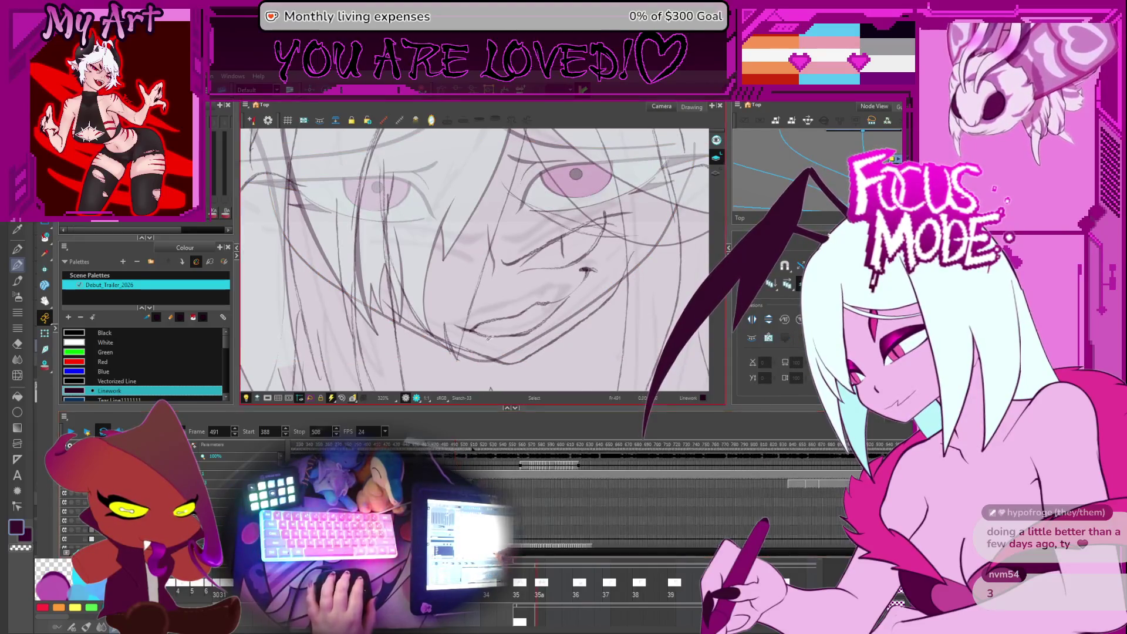
pyautogui.click(518, 275)
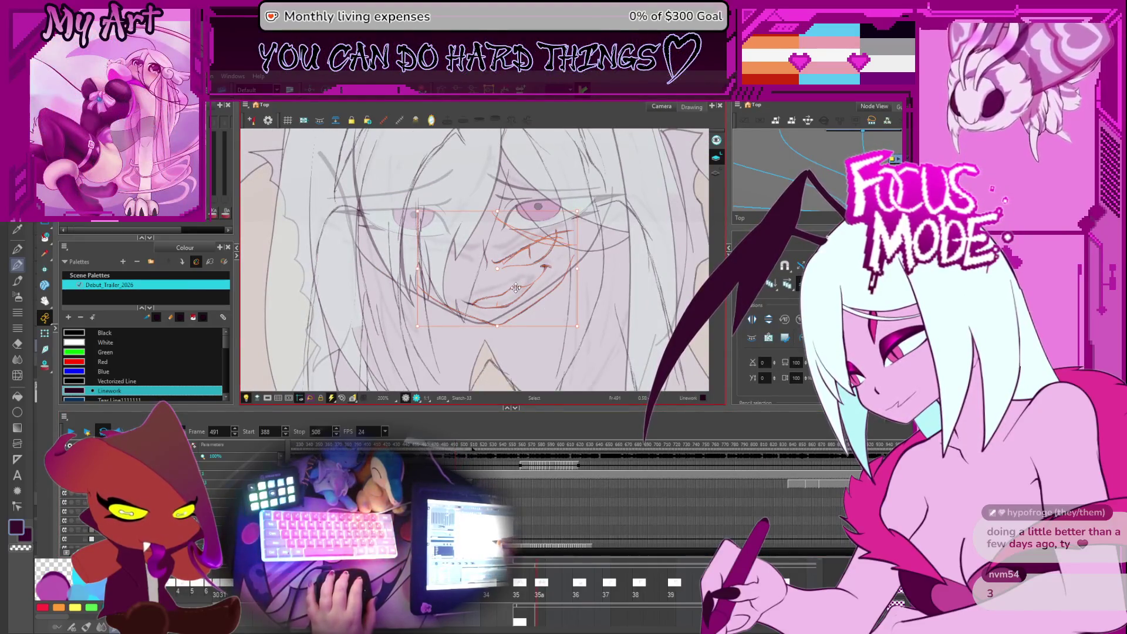
pyautogui.moveTo(506, 282); pyautogui.dragTo(524, 273)
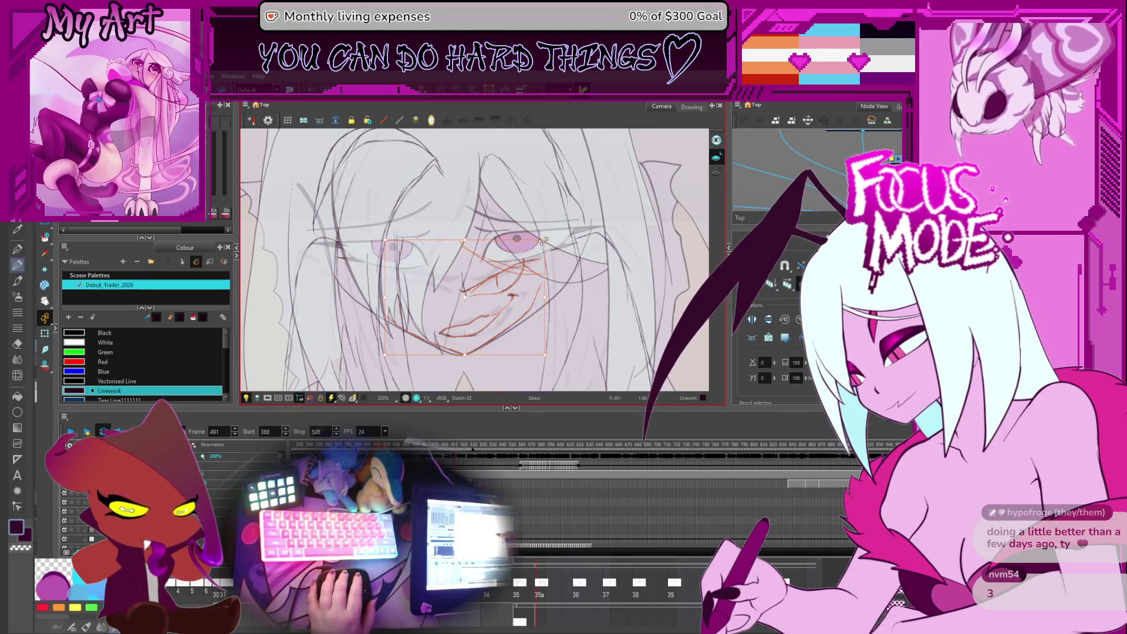
pyautogui.moveTo(577, 194)
pyautogui.mouseDown()
pyautogui.moveTo(540, 326)
pyautogui.moveTo(573, 188)
pyautogui.mouseUp()
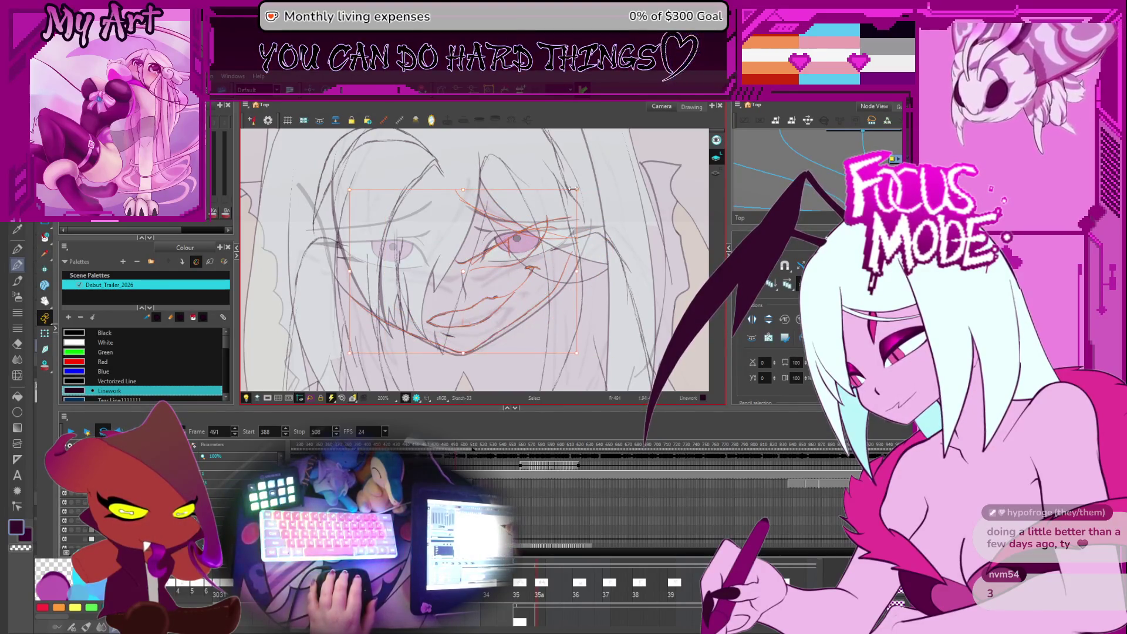
# Step: Select and release the larger group of face sketch strokes, then step forward to frame 493
pyautogui.click(555, 190)
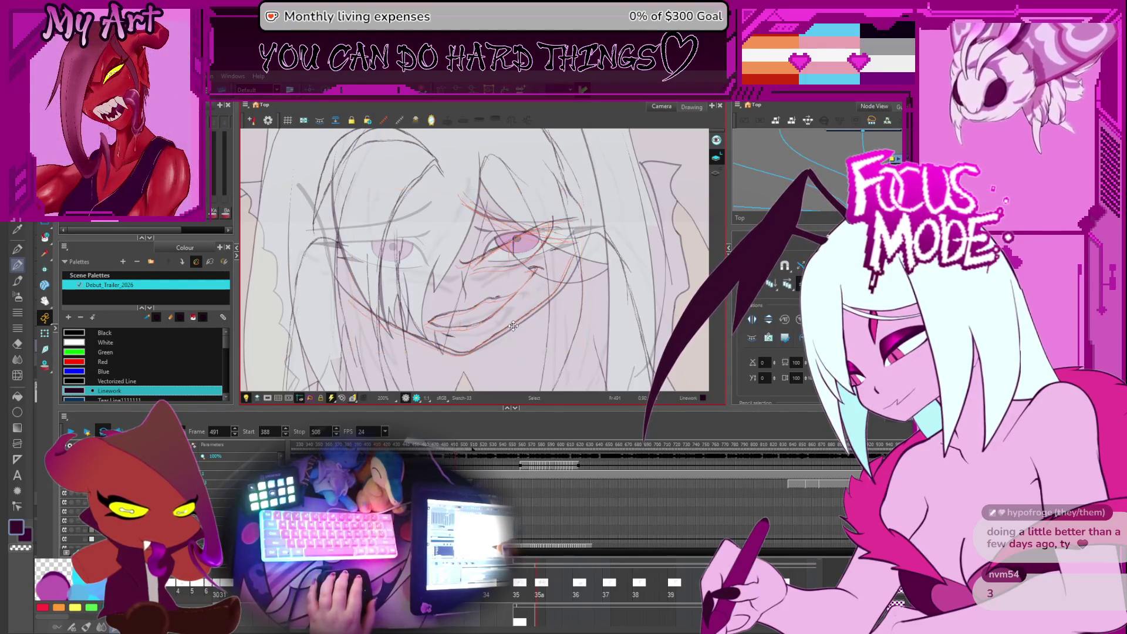
pyautogui.moveTo(513, 326); pyautogui.dragTo(579, 195)
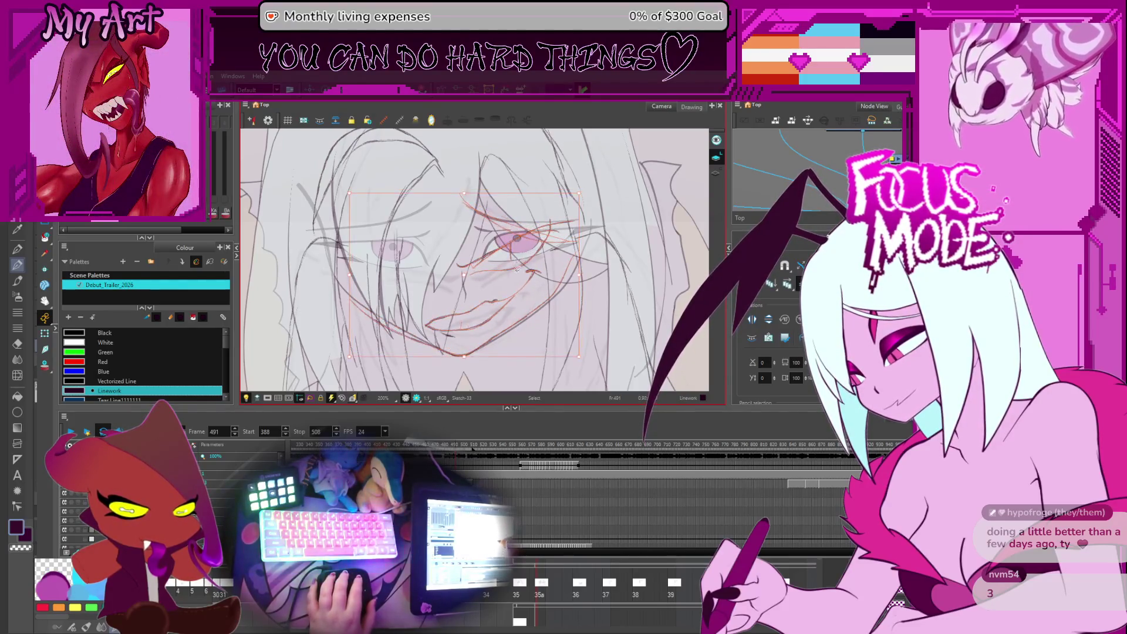
pyautogui.click(533, 196)
pyautogui.click(534, 198)
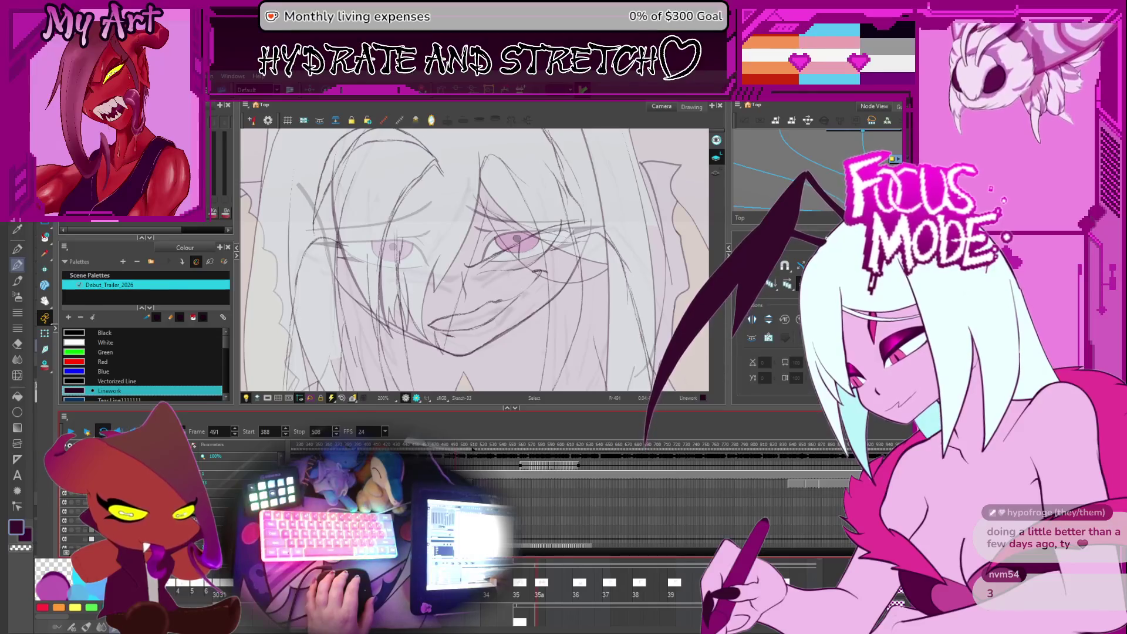
pyautogui.press('.')
pyautogui.press('.')
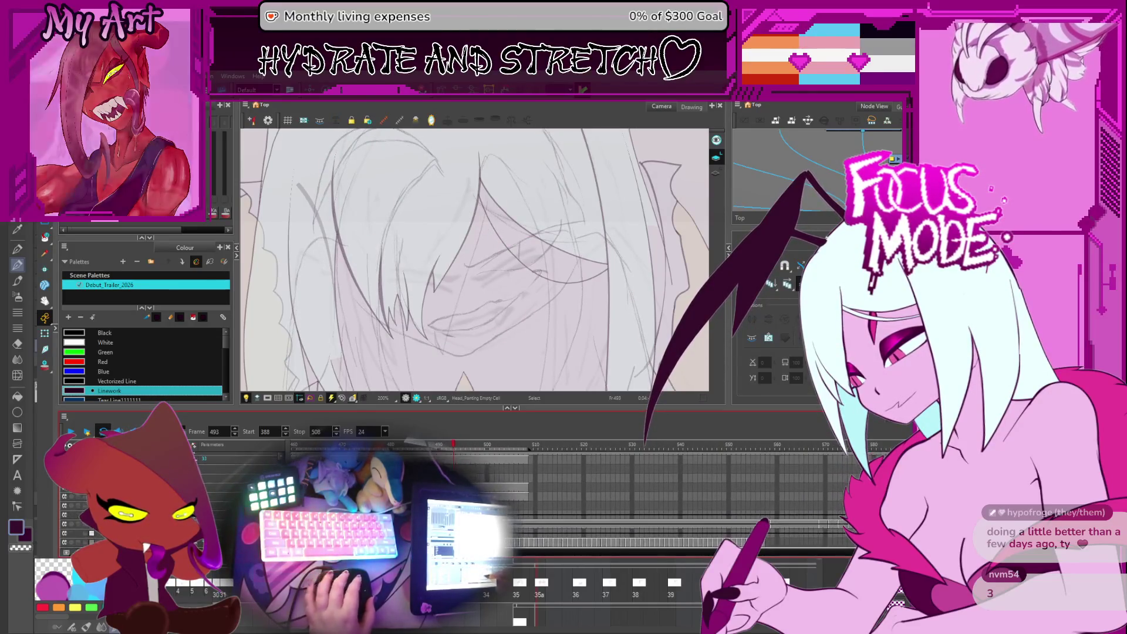
# Step: Step back toward frame 491 and angle the view around the mouth for inking
pyautogui.press(',')
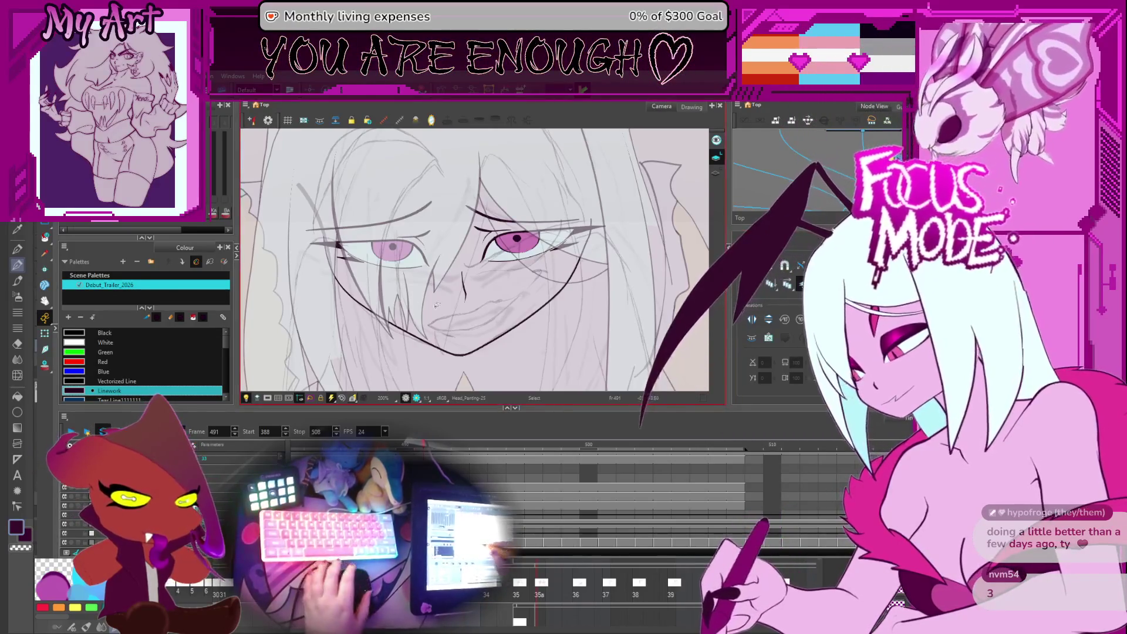
pyautogui.scroll(3, 479, 317)
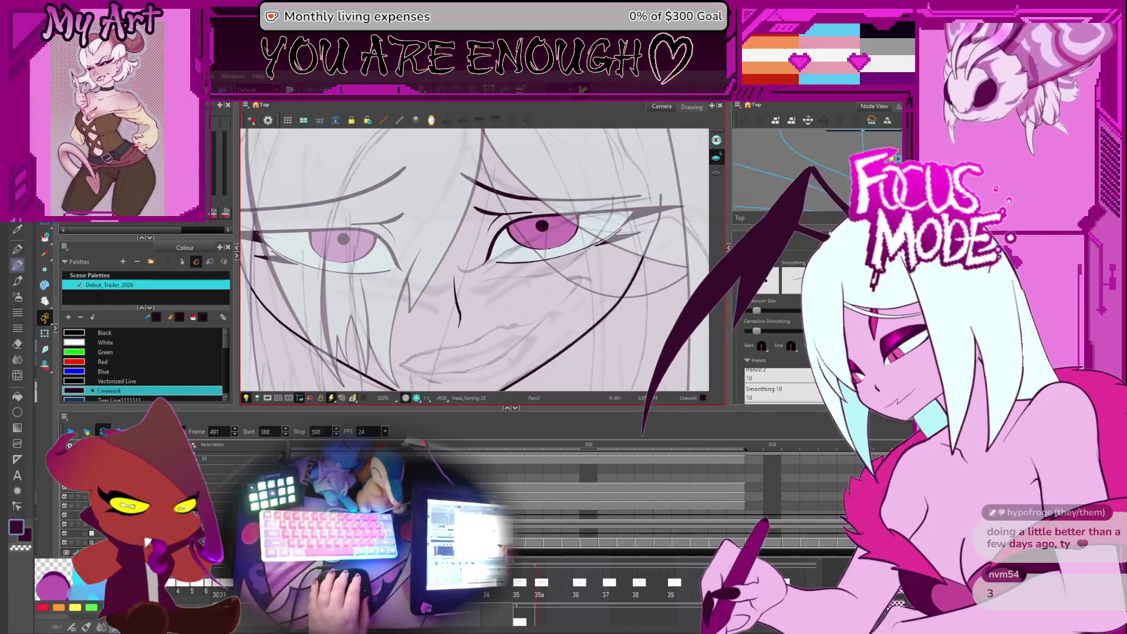
pyautogui.moveTo(472, 339)
pyautogui.mouseDown()
pyautogui.moveTo(463, 354)
pyautogui.moveTo(480, 319)
pyautogui.mouseUp()
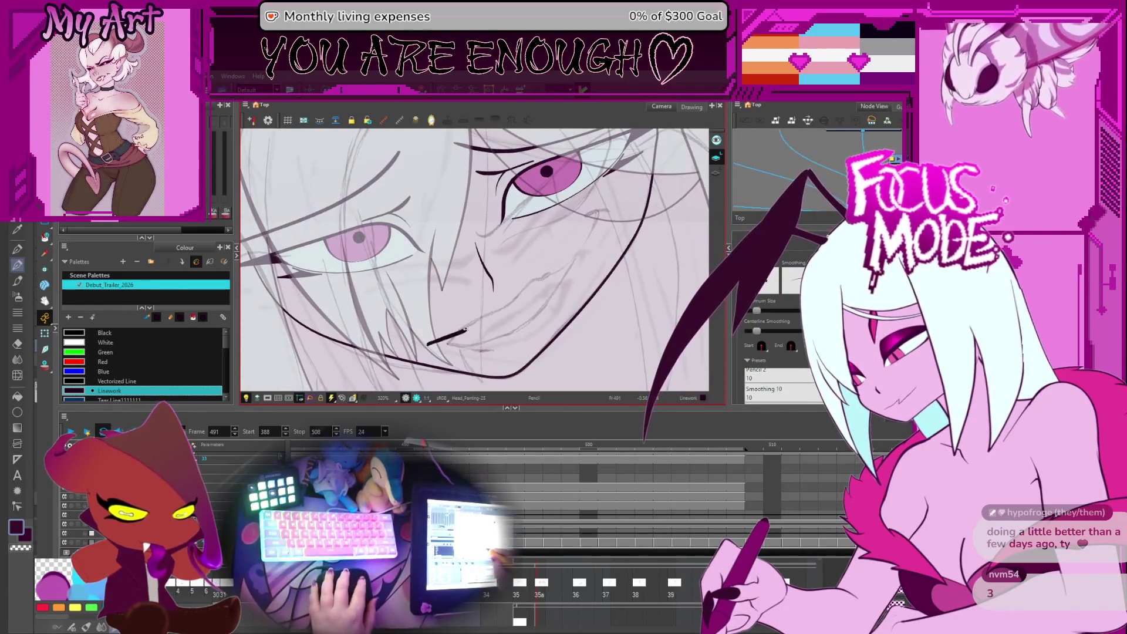